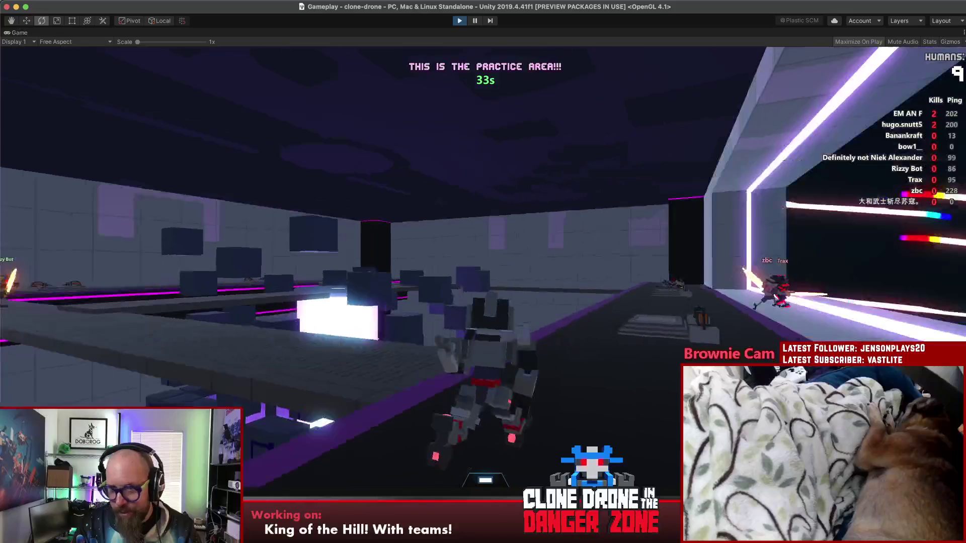
Send Hello and Work hard emotes while walking toward another robot in the practice area
key(t)
key(w)
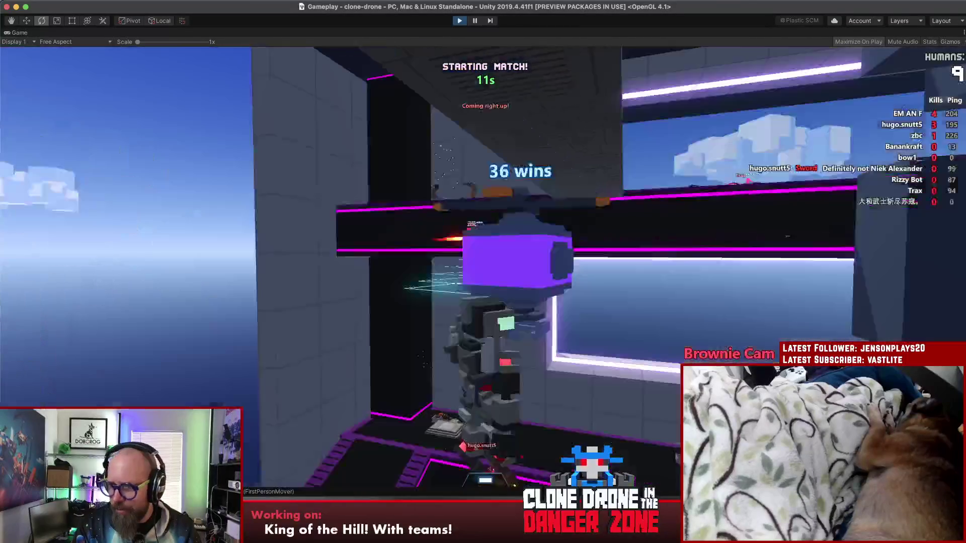
key(alt)
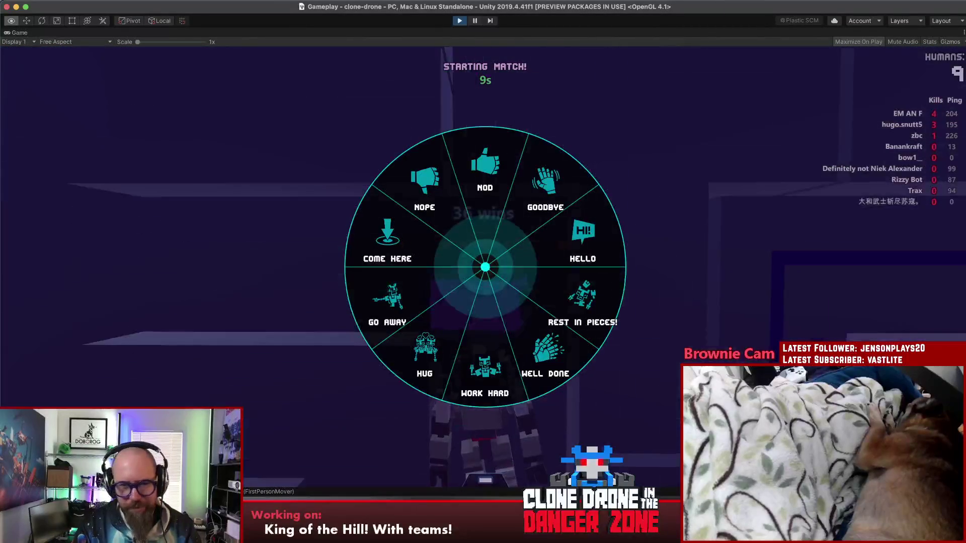
click(485, 373)
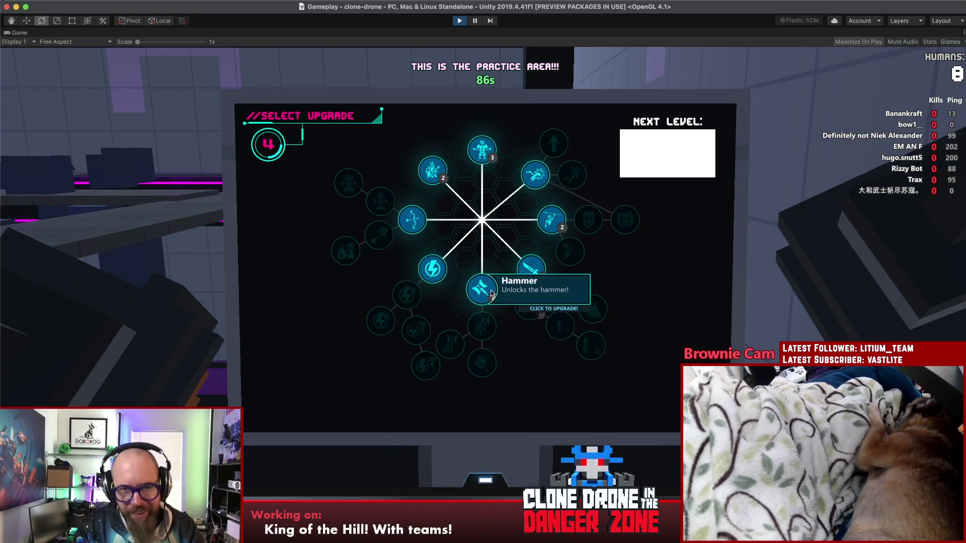
Unlock the Hammer upgrade, then pause the game to show the players list
click(481, 292)
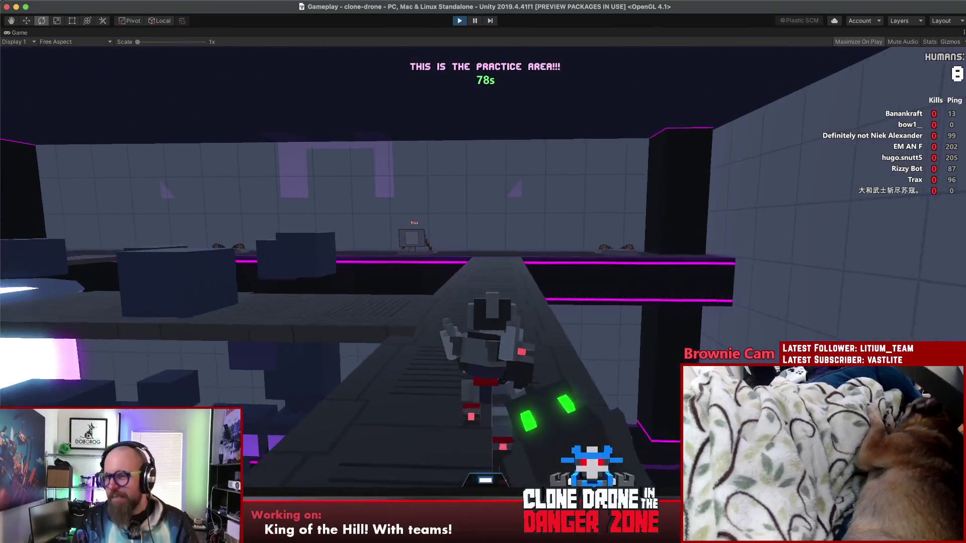
key(Escape)
key(Escape)
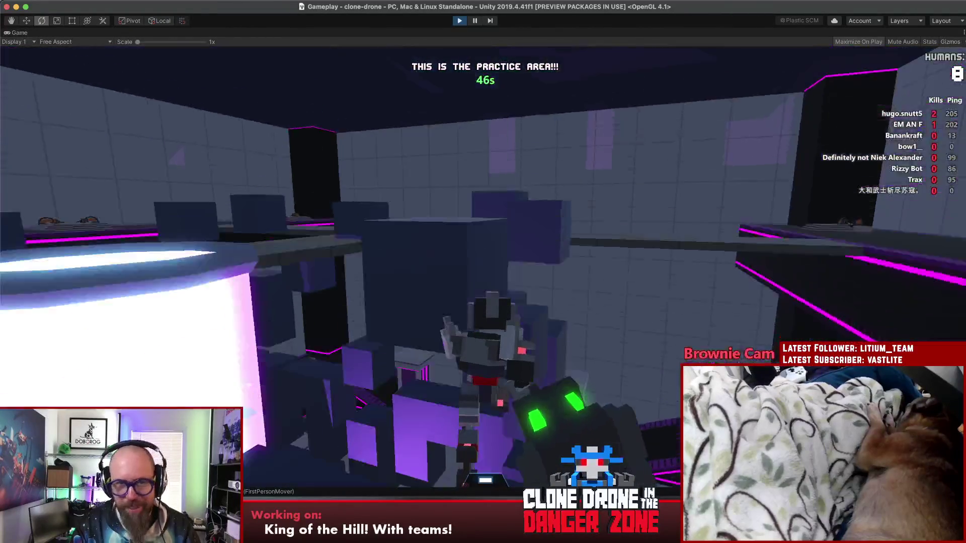
key(Escape)
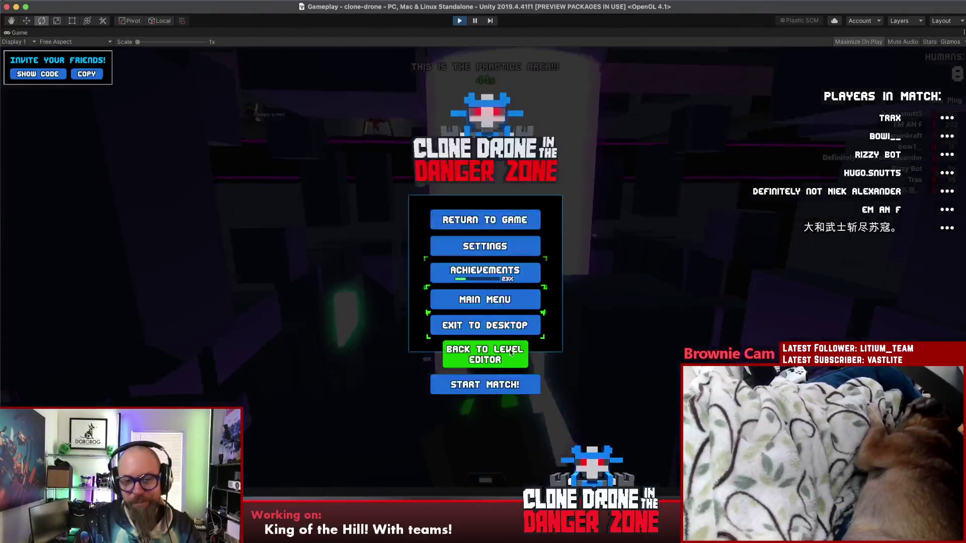
Start the match countdown and bring the Sublime Text team-mode notes to the front
click(504, 382)
key(Escape)
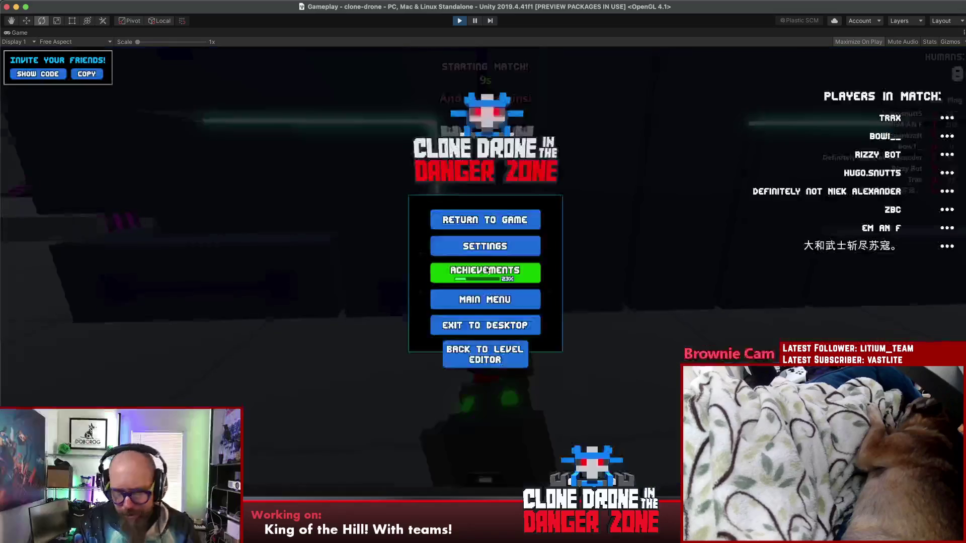
click(479, 506)
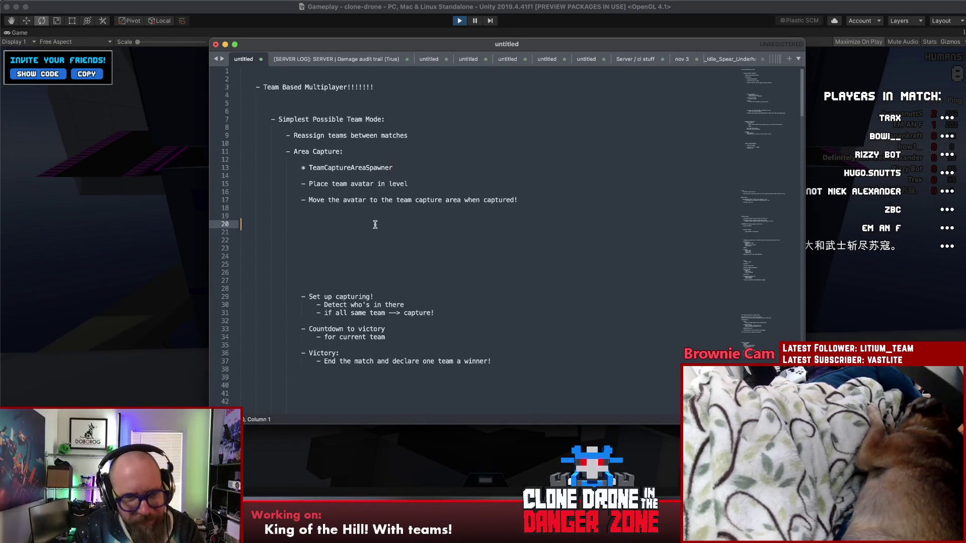
Scroll the notes down to friendly fire and respawn, then resume the Unity game
scroll(425, 322, down, 5)
scroll(377, 283, down, 5)
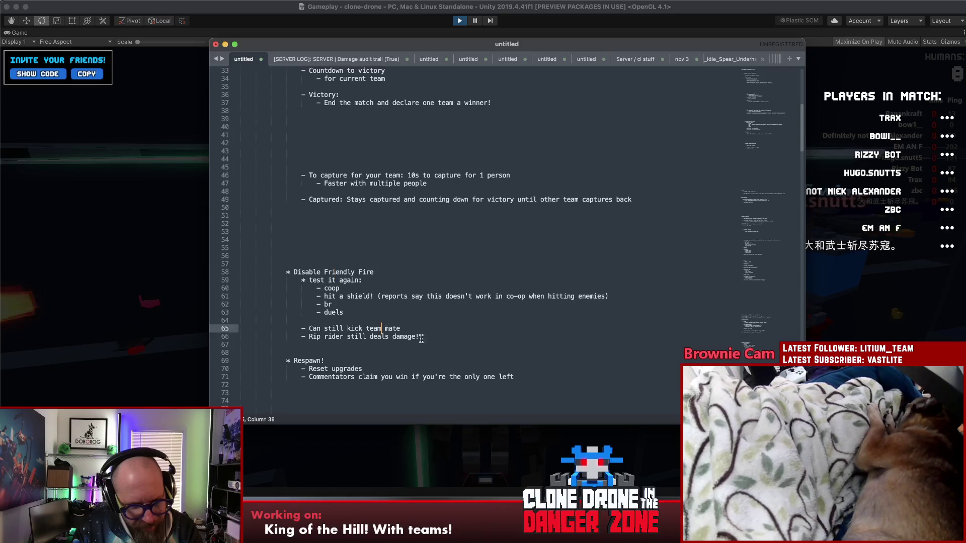
click(130, 236)
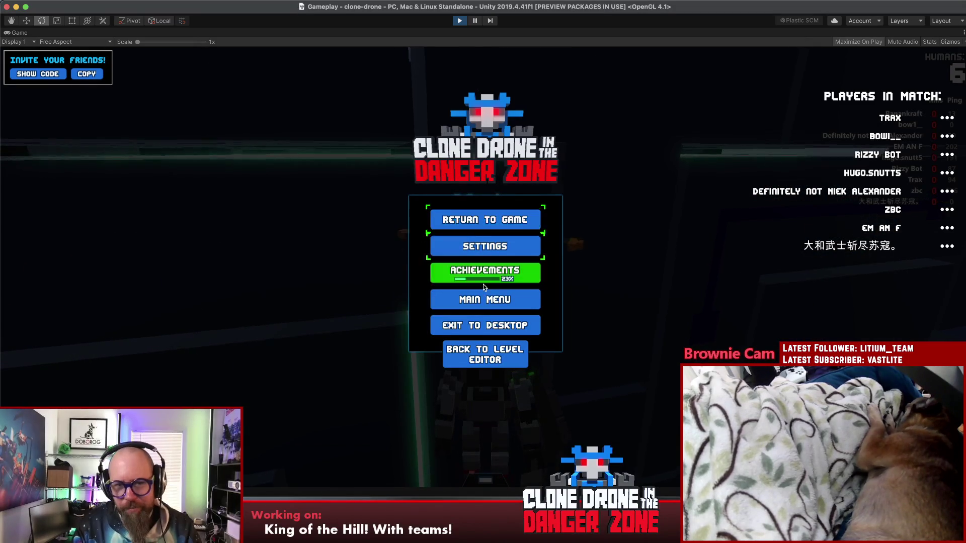
click(485, 219)
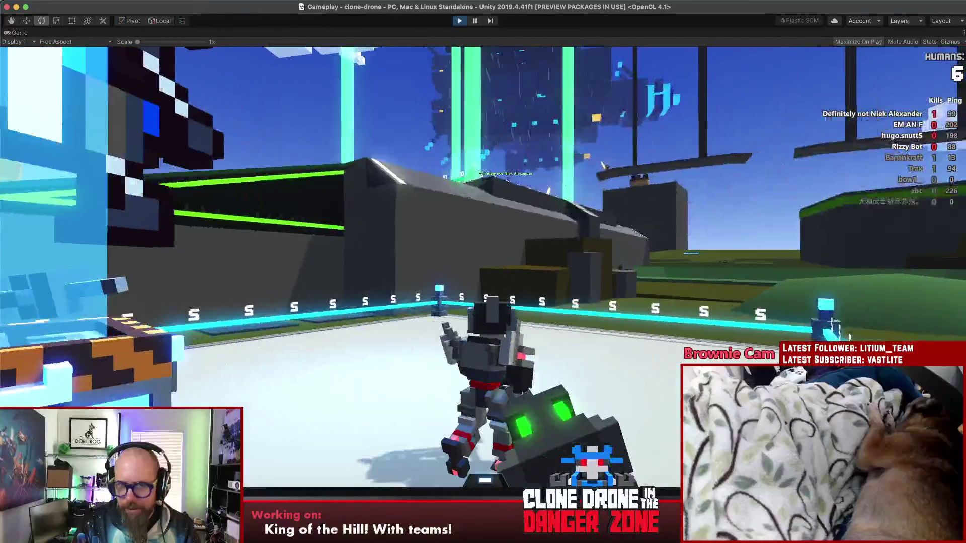
Run across the arena, down the ramp and into the glowing capture ring to fight
key(w)
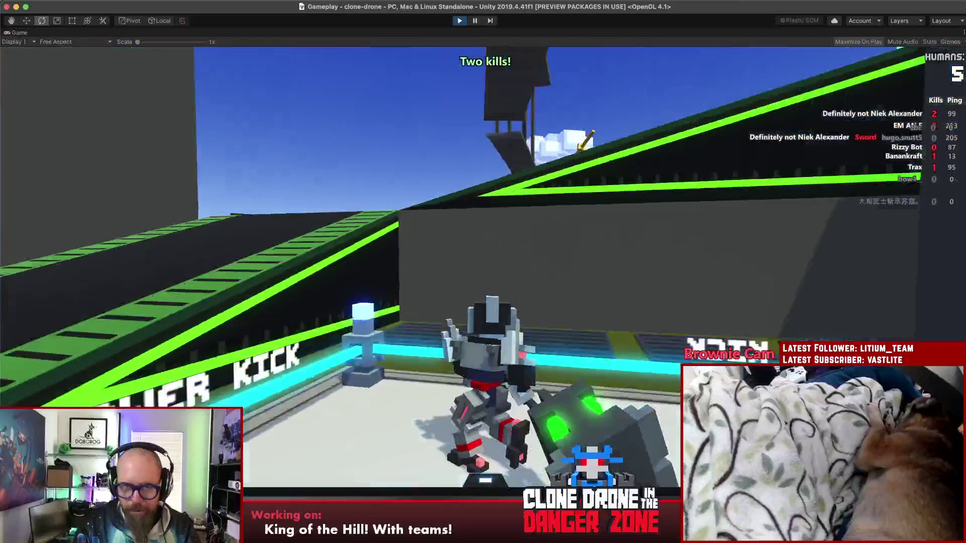
key(w)
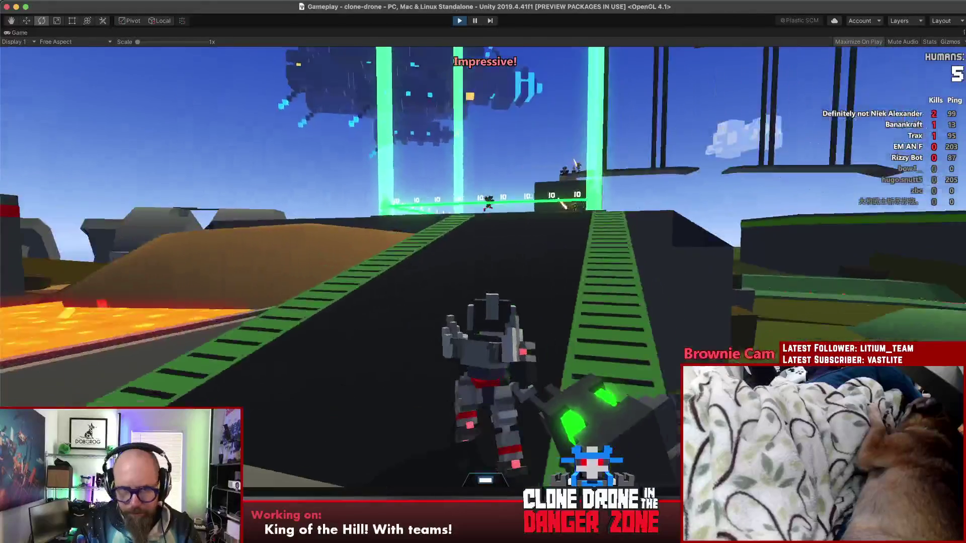
key(w)
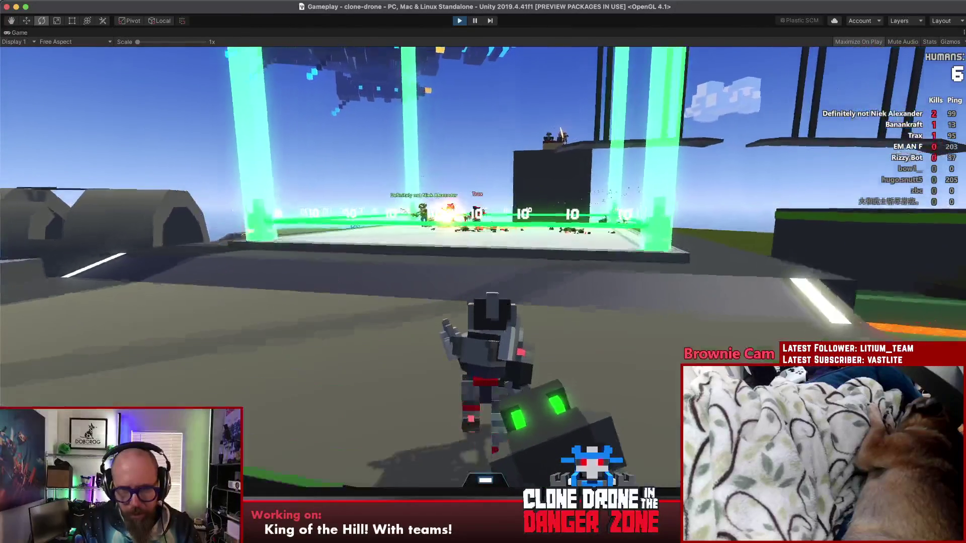
key(w)
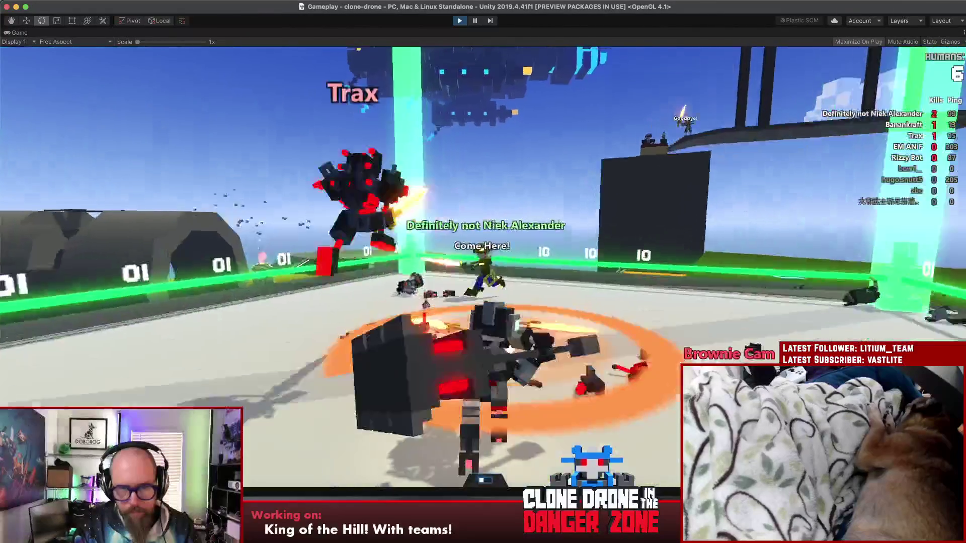
key(w)
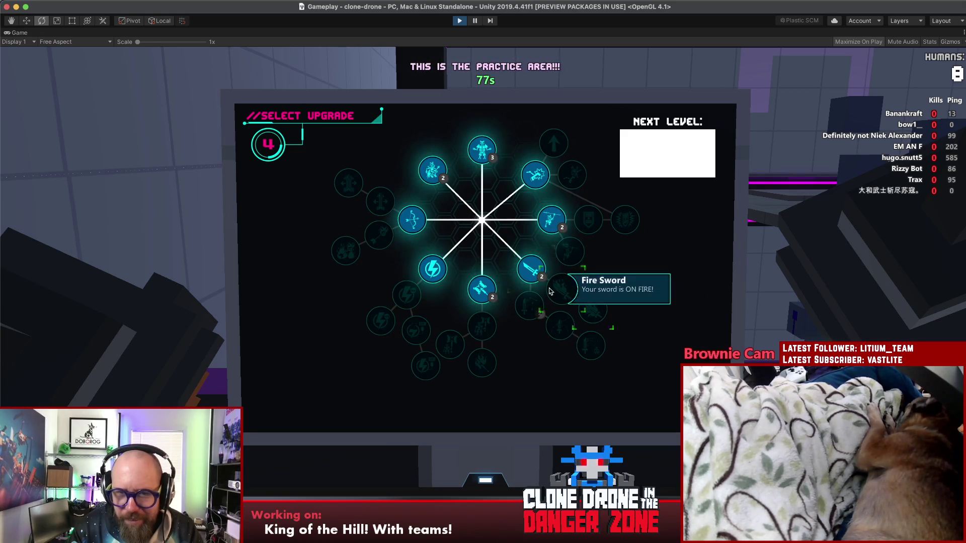
Spend the upgrade points on Sword, Fire Sword and Energy Capacity
click(531, 269)
click(565, 295)
click(433, 269)
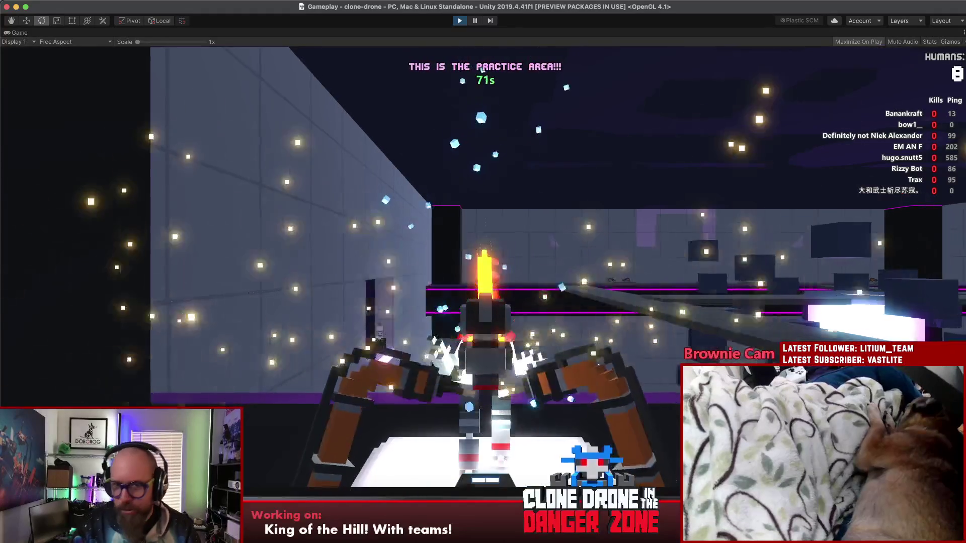
Run out and swing the fire sword, then pause the game
key(w)
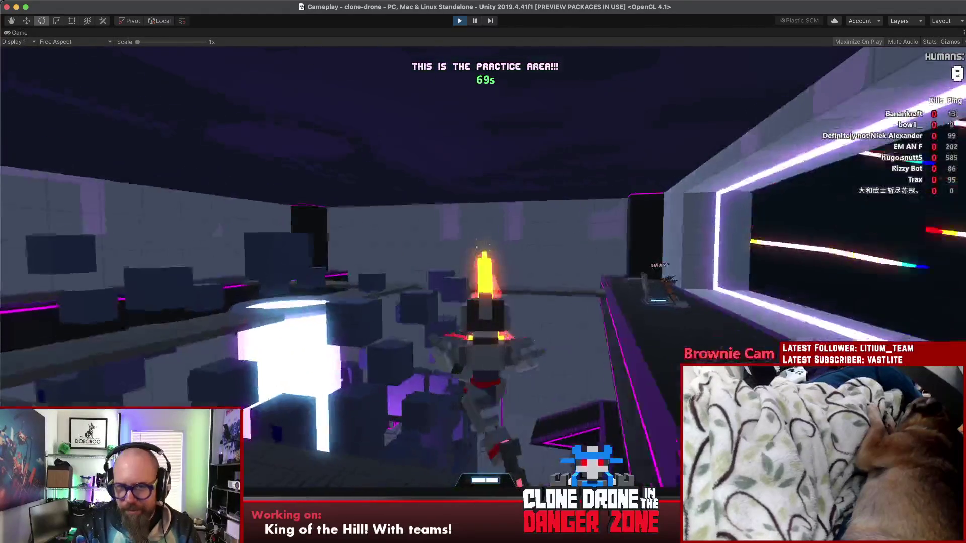
click(483, 272)
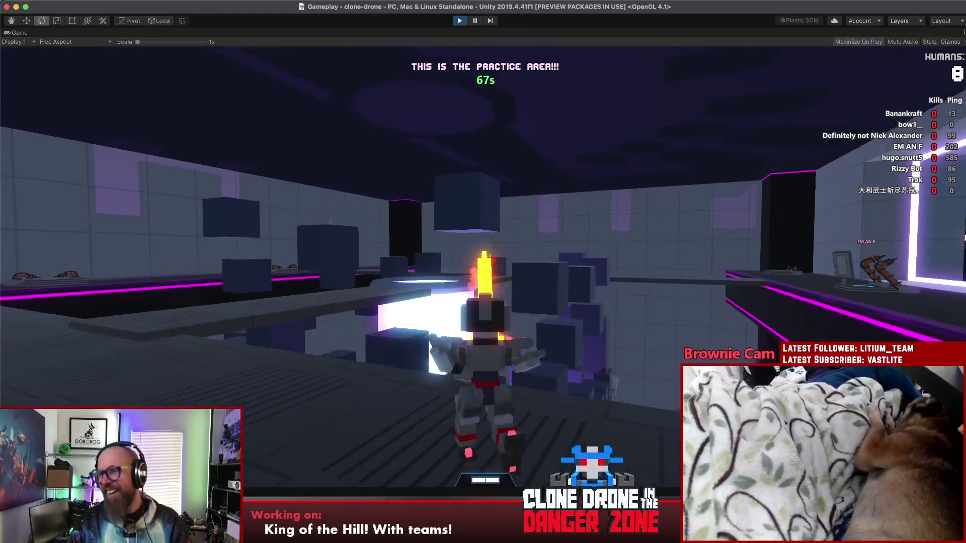
key(Escape)
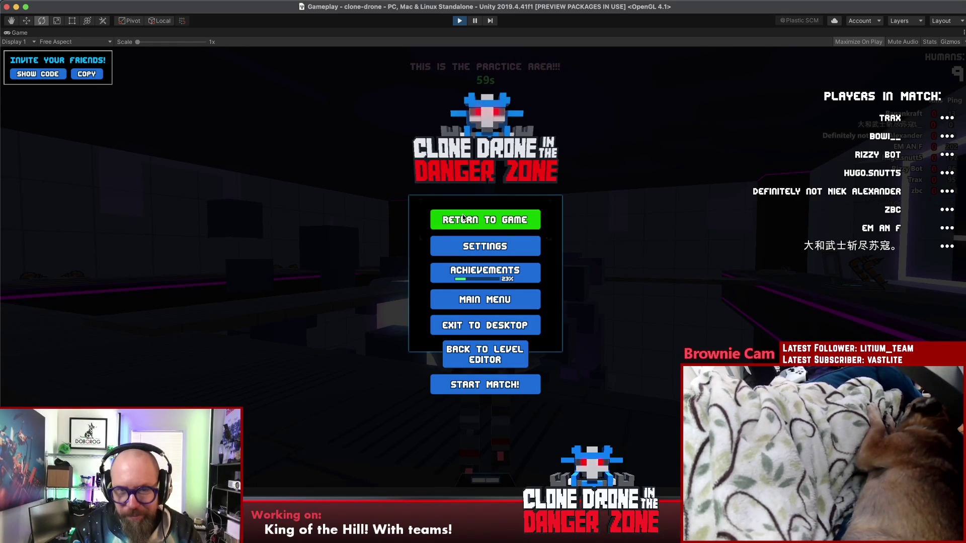
click(483, 219)
key(Escape)
Find version.txt in Rider's Search Everywhere and change it to 1.9.0.11
click(536, 506)
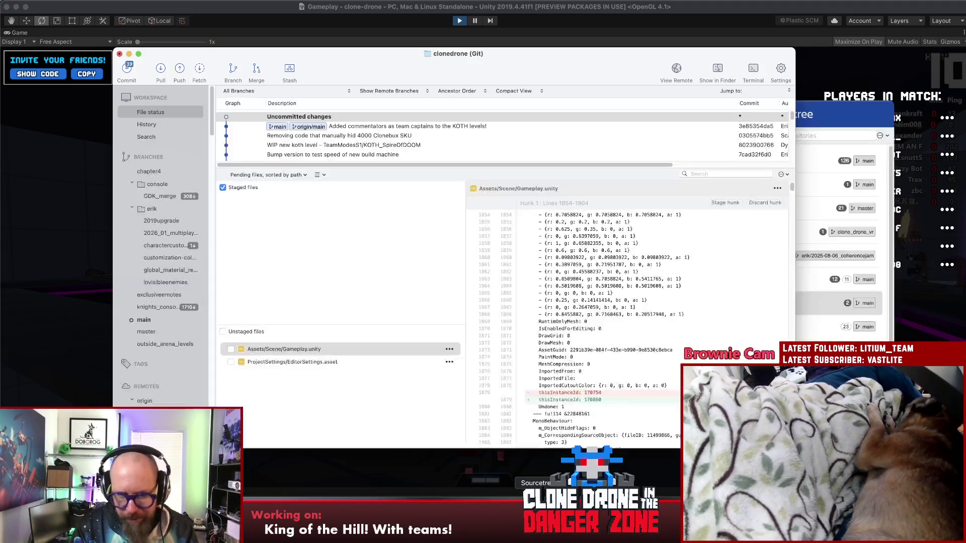
key(super+Tab)
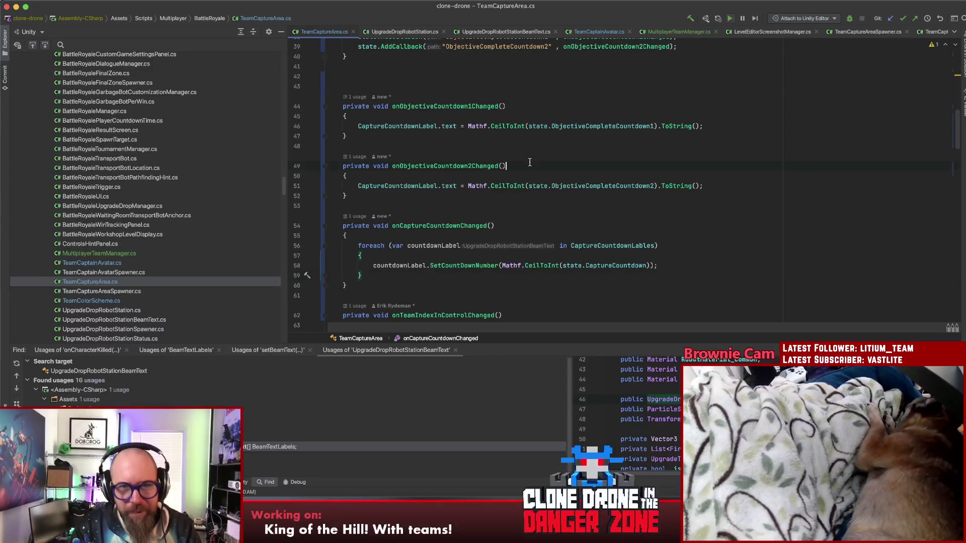
key(shift)
key(shift)
text(version)
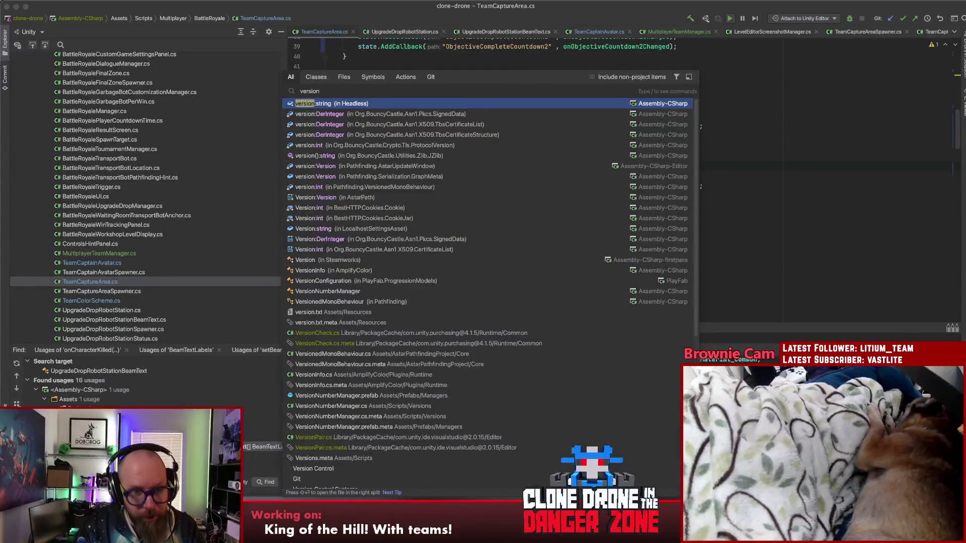
click(354, 312)
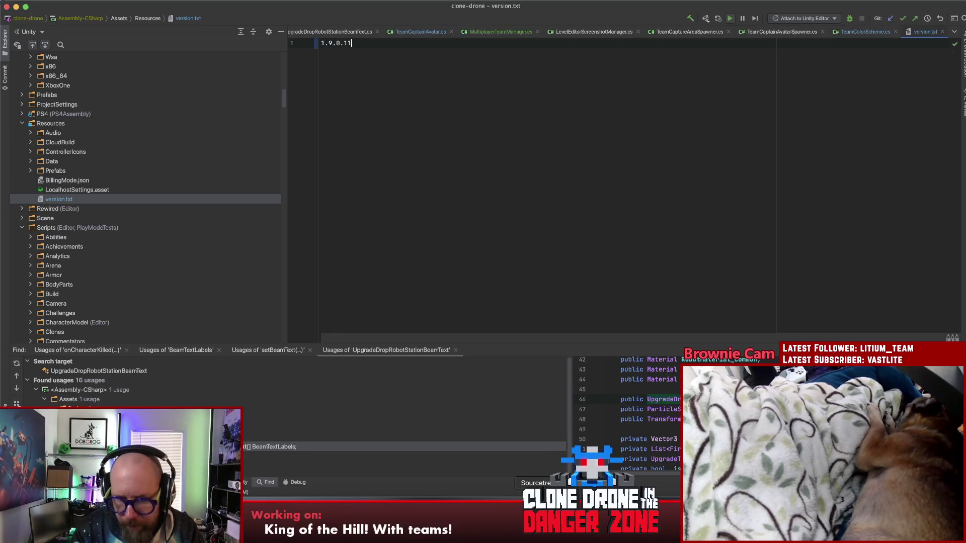
click(536, 525)
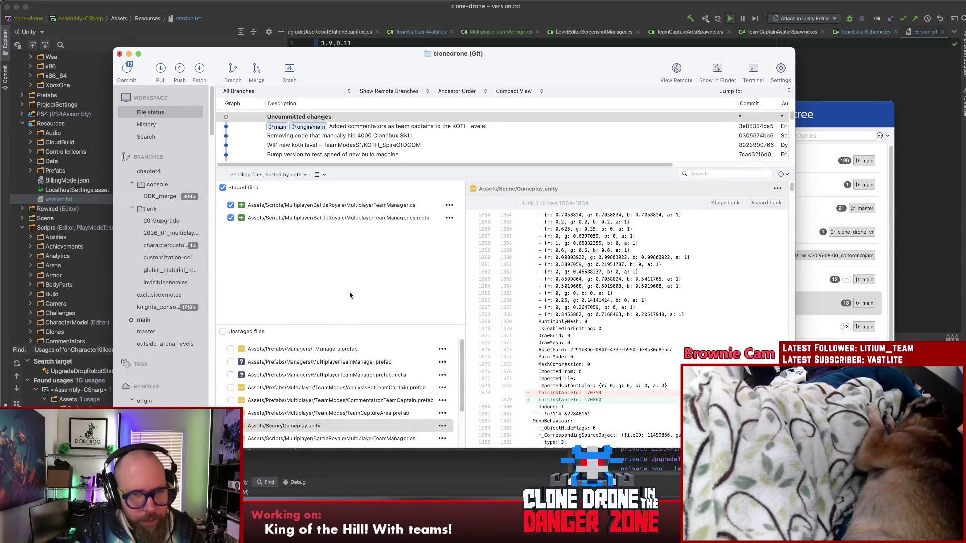
Stage the team-mode prefabs, _Managers.prefab and version.txt in Sourcetree
drag(339, 325, 341, 226)
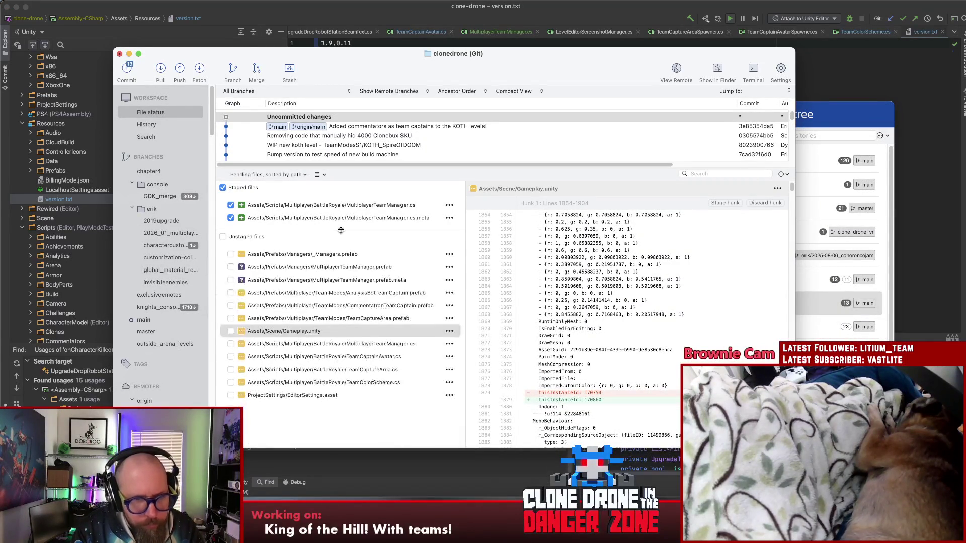
click(330, 254)
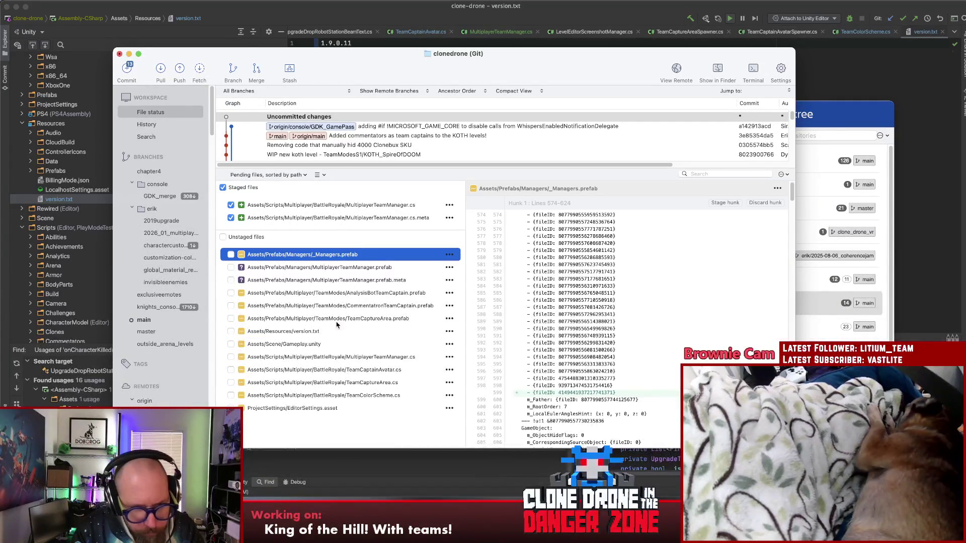
shift+click(307, 331)
mouse_move(337, 314)
mouse_down()
mouse_move(334, 216)
mouse_move(344, 215)
mouse_up()
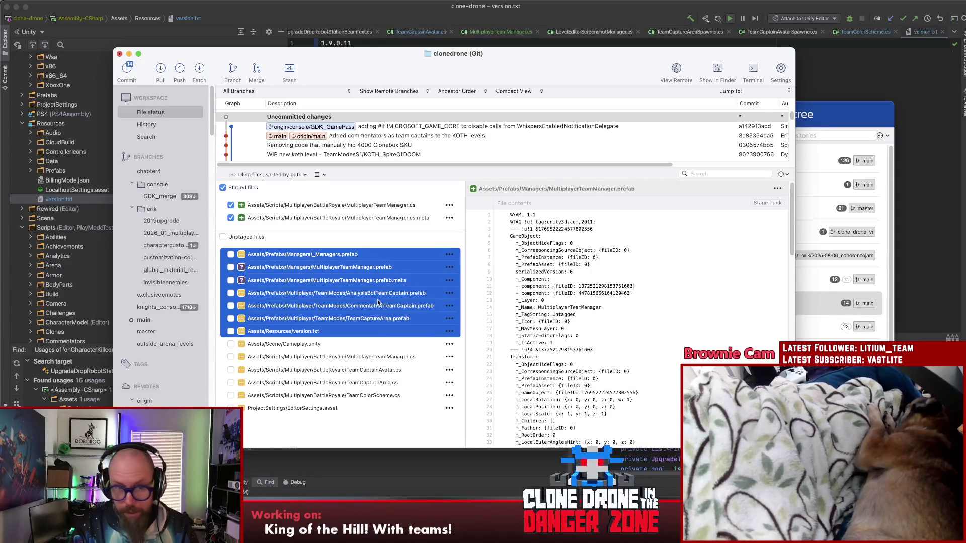
key(space)
Select the four team script files and enlarge the staged file list
click(360, 268)
shift+click(359, 307)
drag(354, 230, 358, 332)
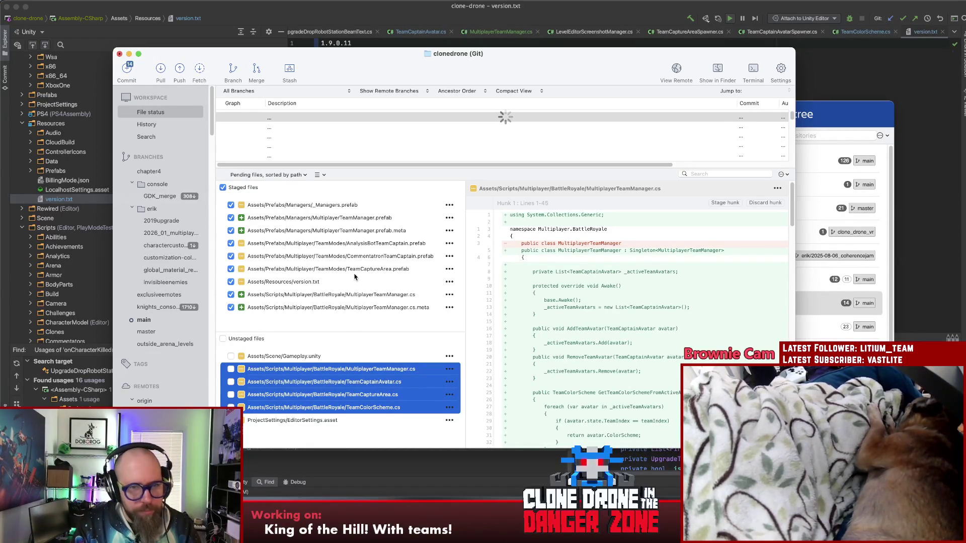
Resize the staged and unstaged lists, then go back to Unity and resume the match
drag(370, 333, 369, 330)
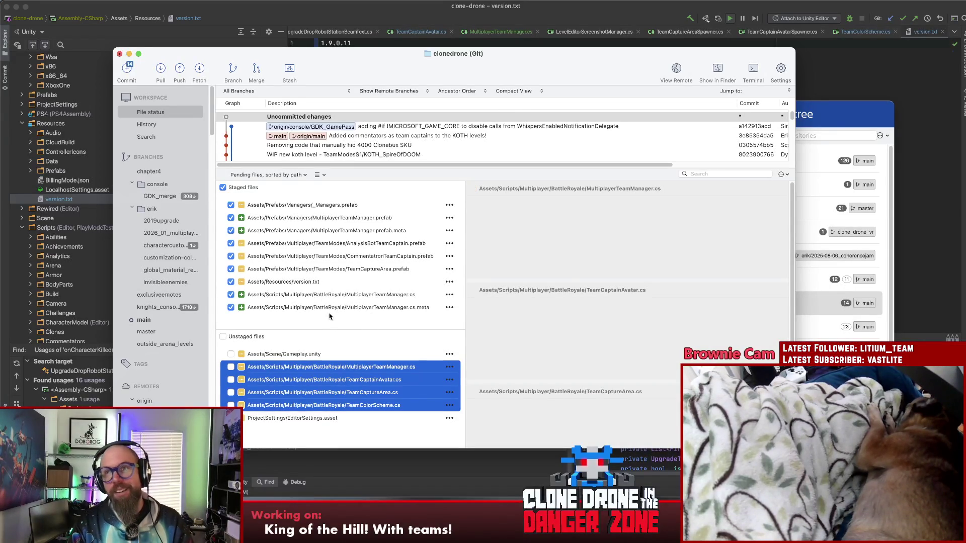
drag(356, 330, 357, 329)
mouse_move(351, 366)
mouse_down()
mouse_move(338, 320)
mouse_move(345, 339)
mouse_move(352, 329)
mouse_up()
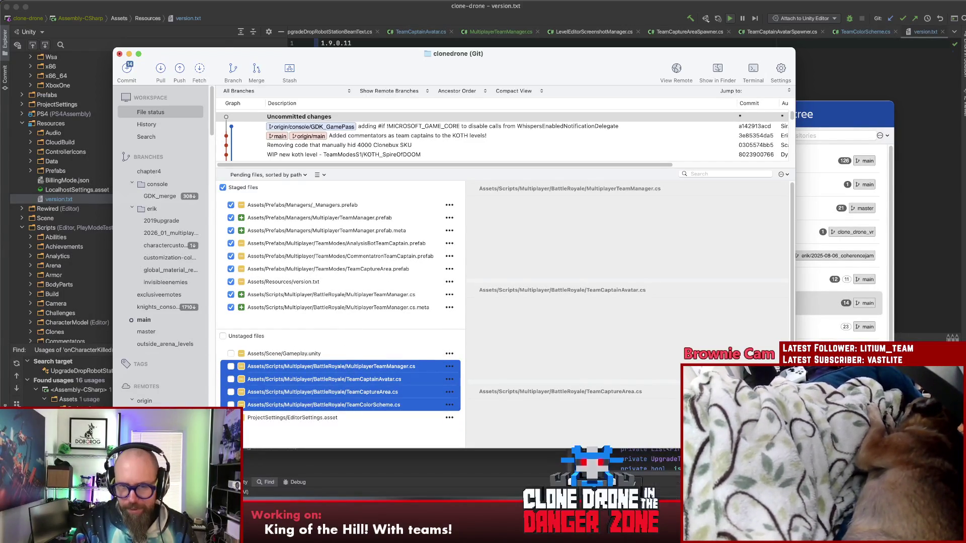
key(super+Tab)
click(526, 223)
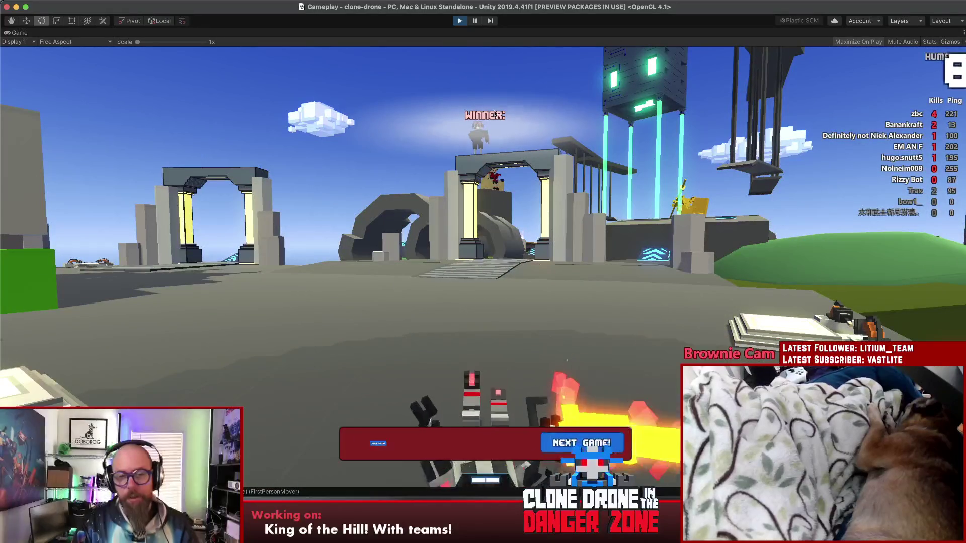
Vote for a rematch on the end-of-match screen
click(581, 443)
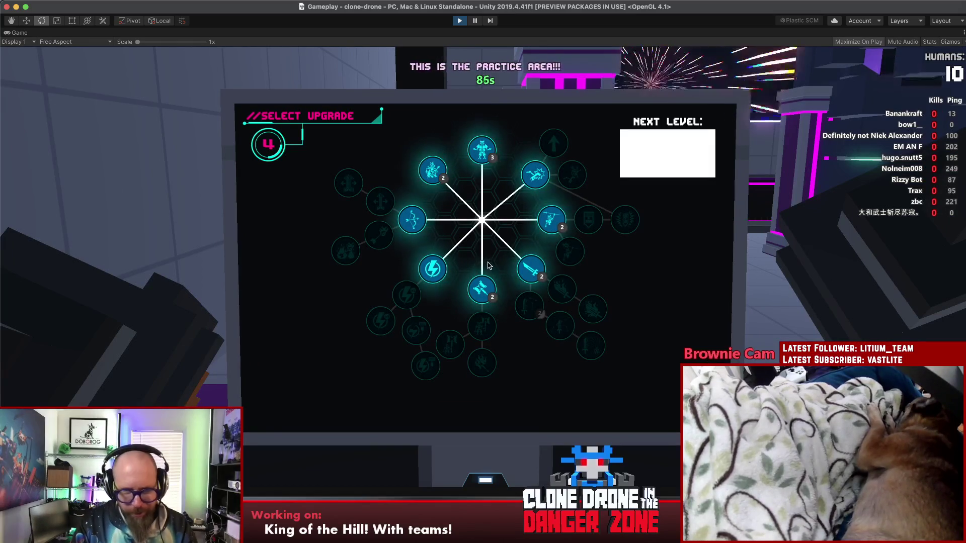
Pick the Hammer upgrade on the Select Upgrade screen
click(482, 288)
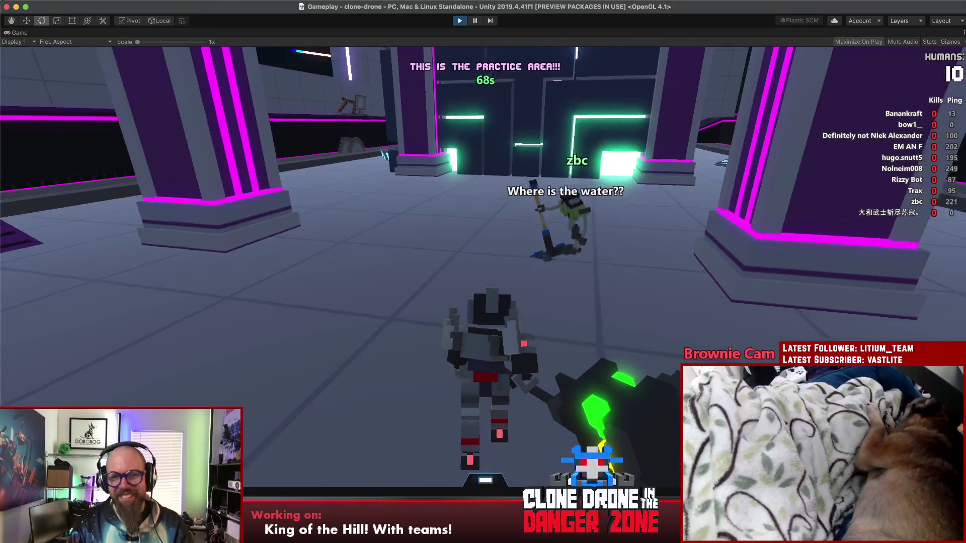
Perform the Rest in Pieces, Work Hard and Hug emotes in the practice area
key(alt)
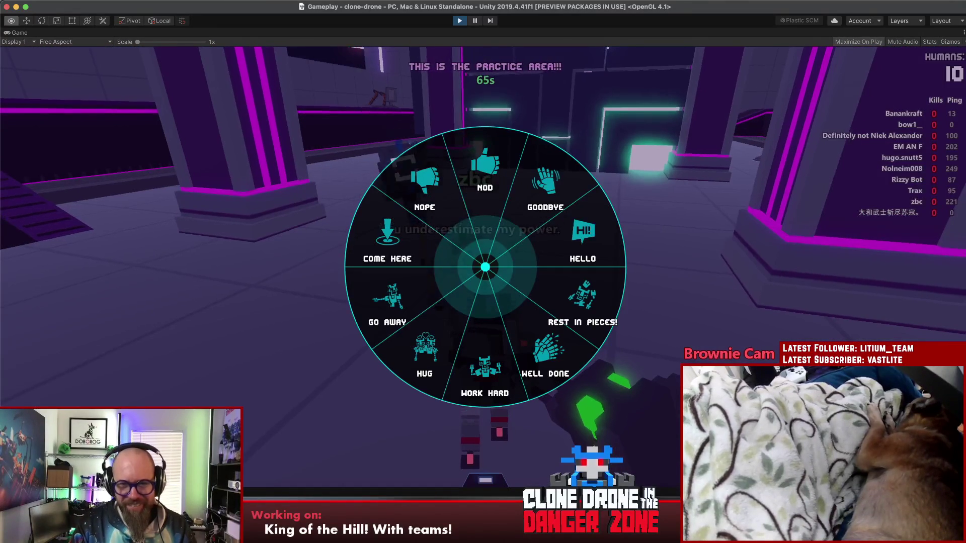
key(alt)
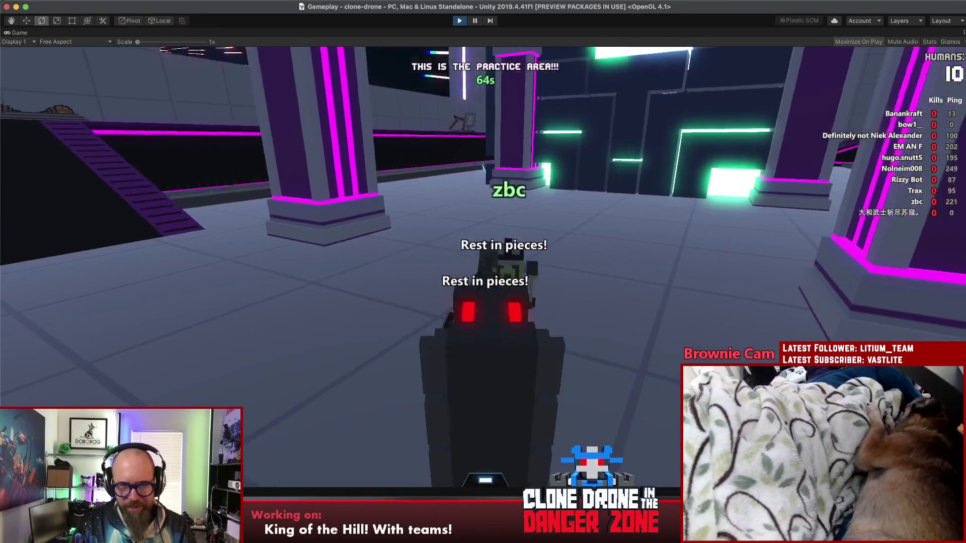
click(485, 377)
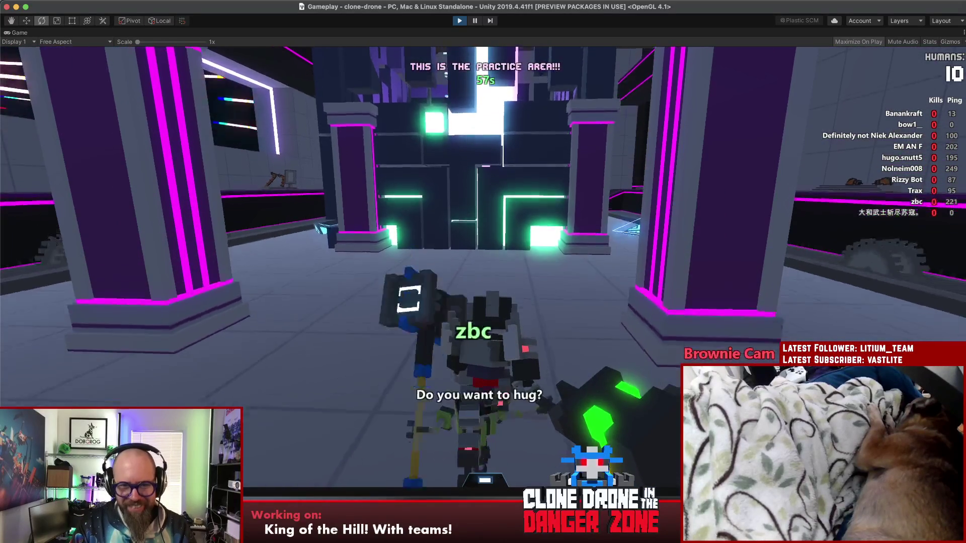
key(t)
click(466, 298)
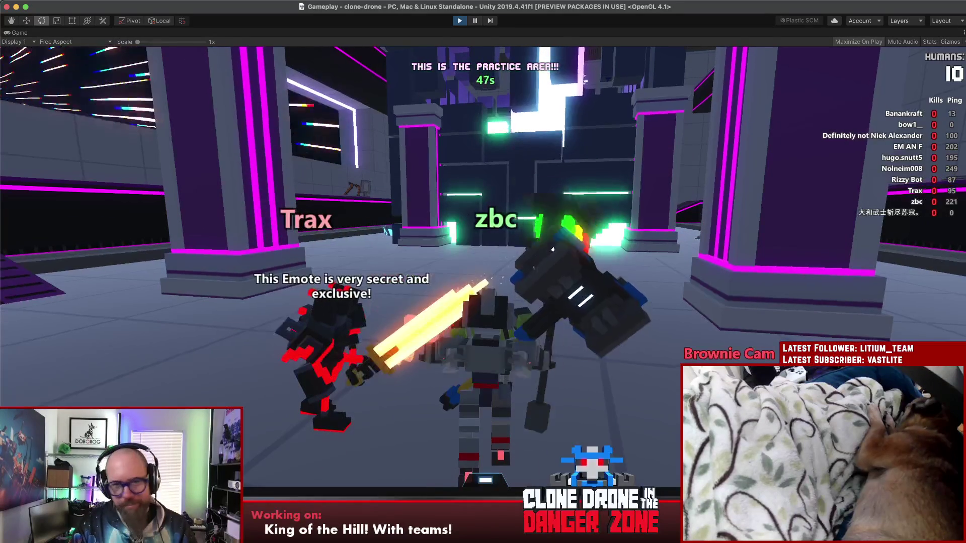
Pause the running game and switch over to Sourcetree
key(e)
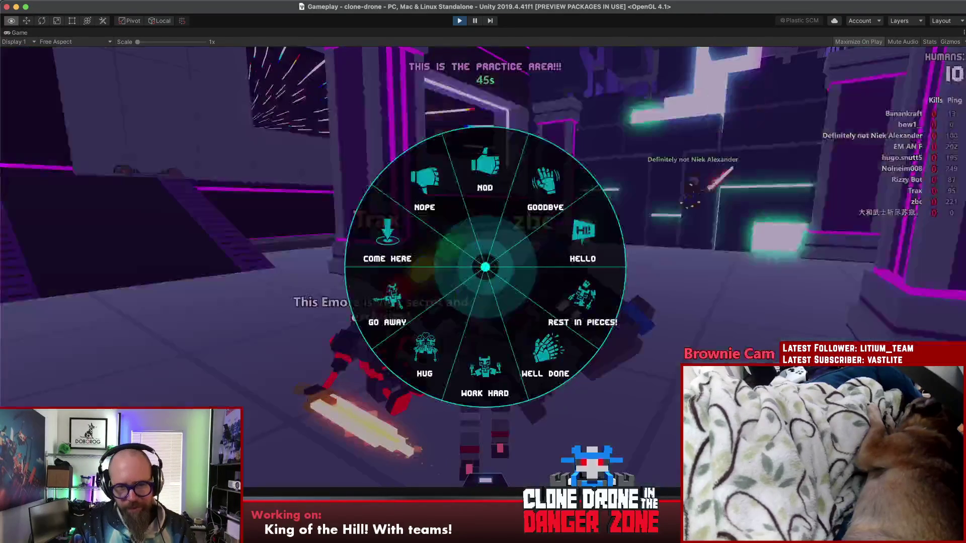
key(Escape)
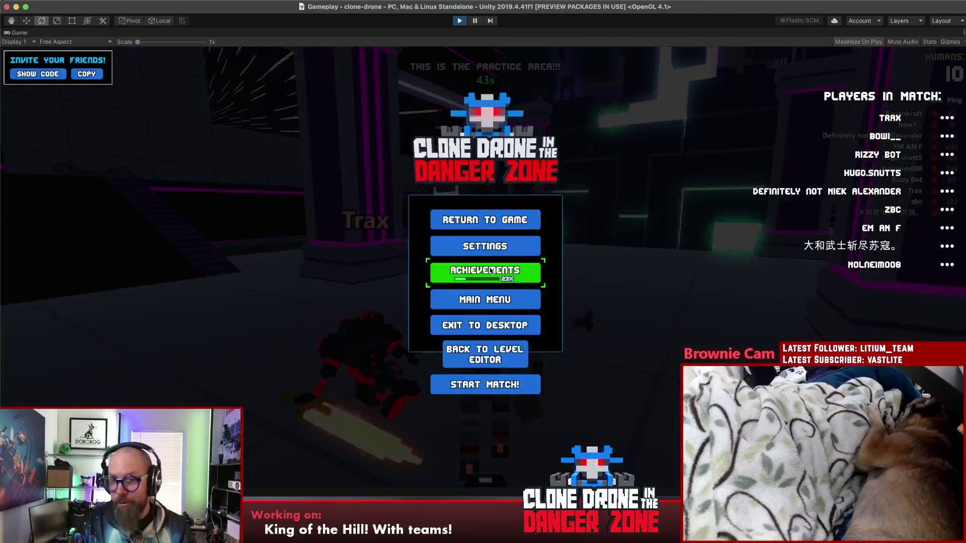
key(super+Tab)
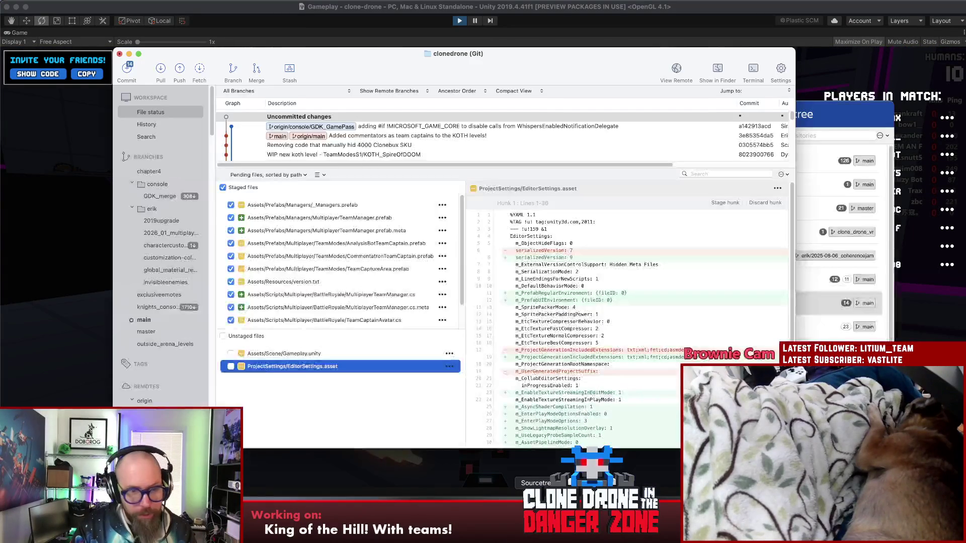
Leave Gameplay.unity unstaged and commit and push as 'Some basic buggy labels updating to show who's winning'
click(381, 408)
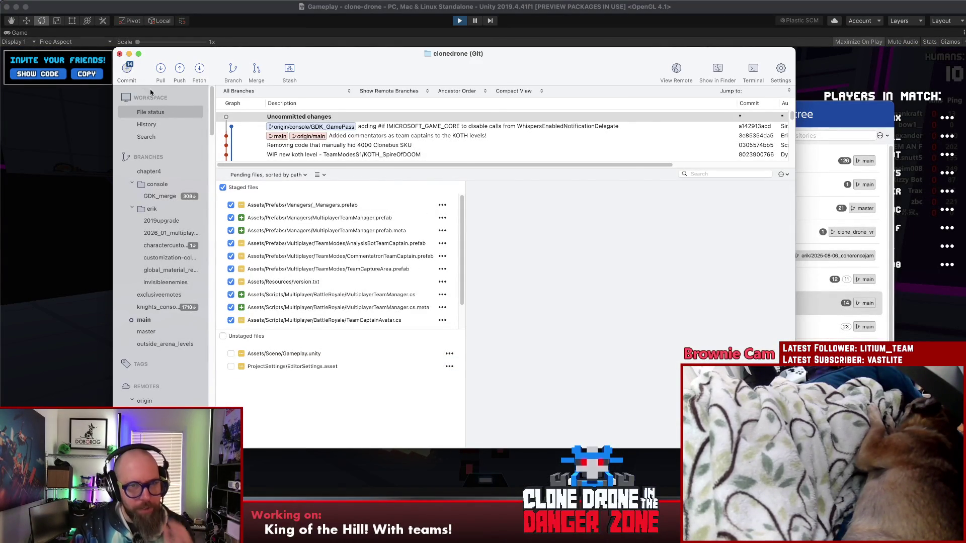
click(136, 76)
text(Some basic bugguy)
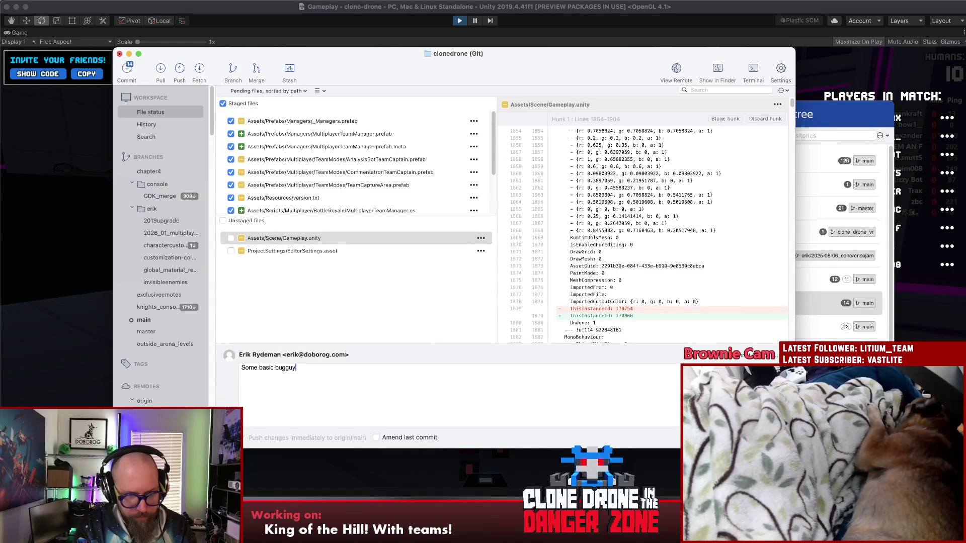
key(BackSpace)
key(BackSpace)
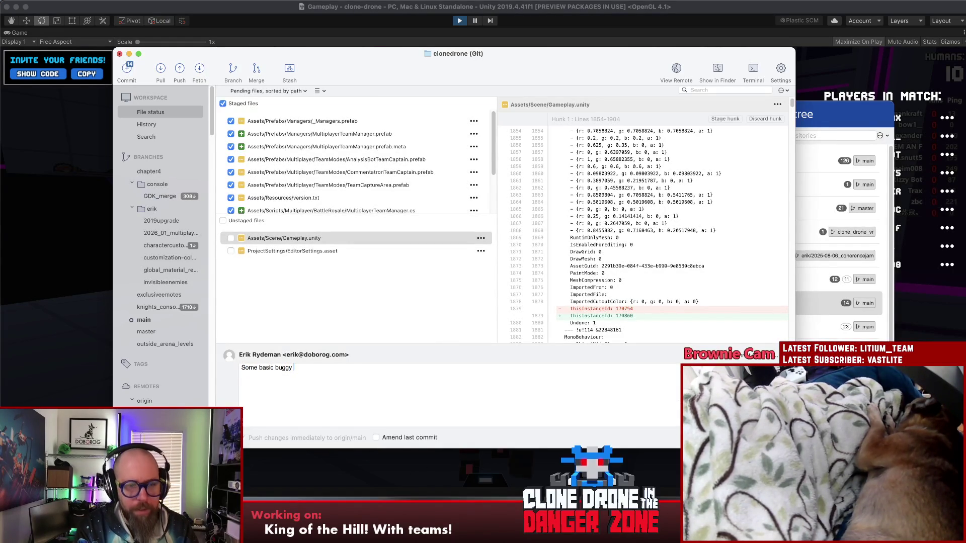
text(labels updatin)
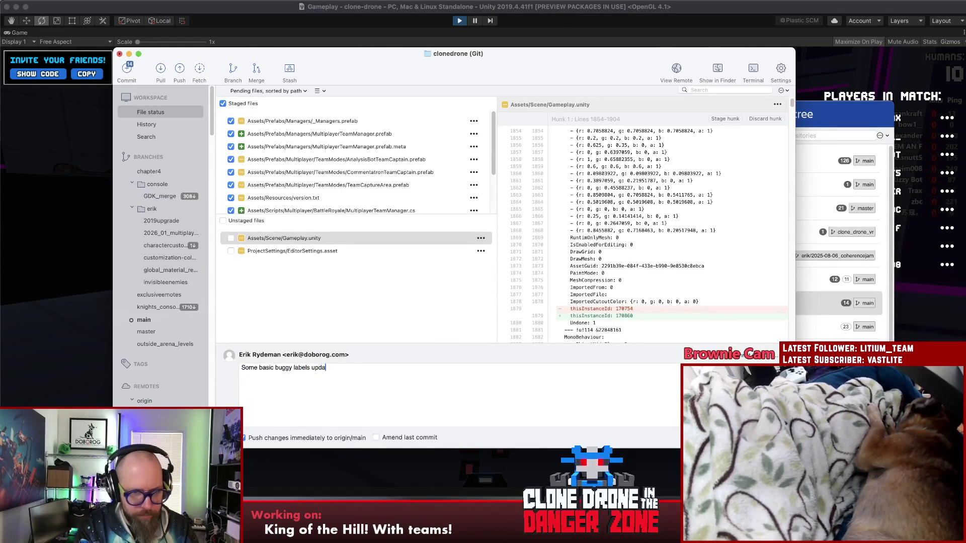
text(g to )
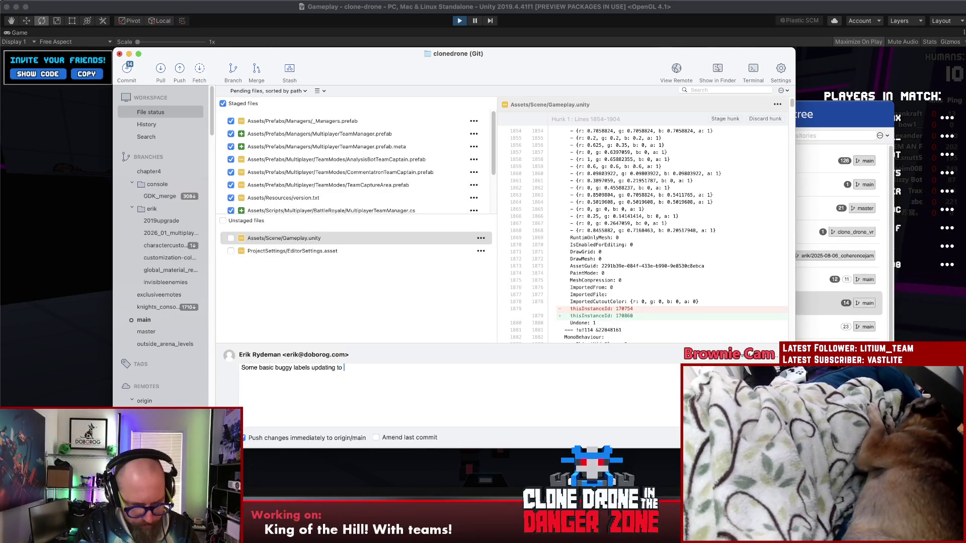
text(show who's winning)
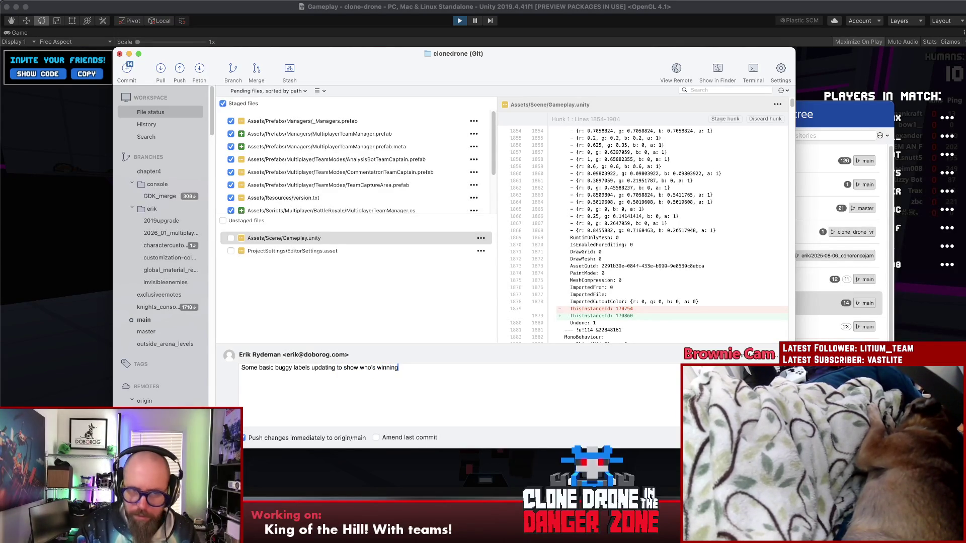
key(super+Return)
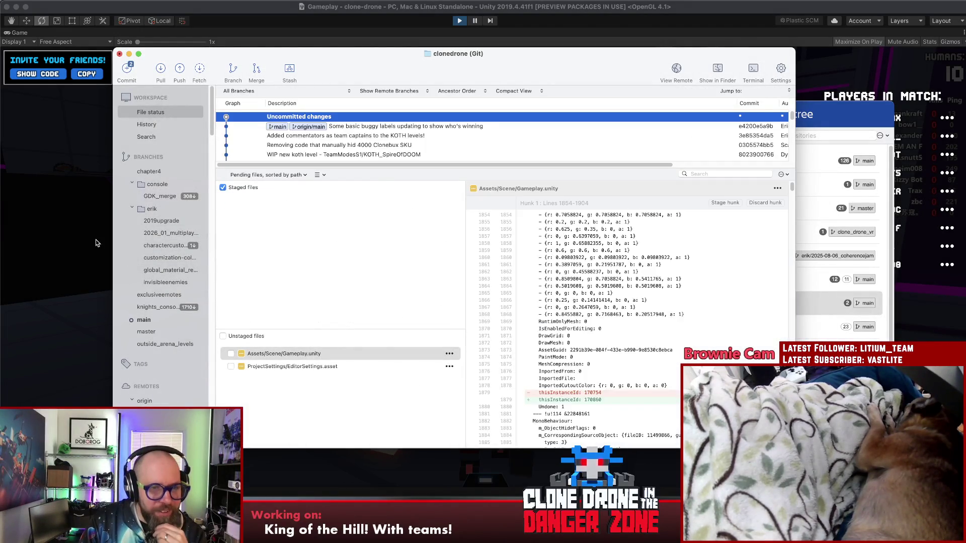
click(110, 245)
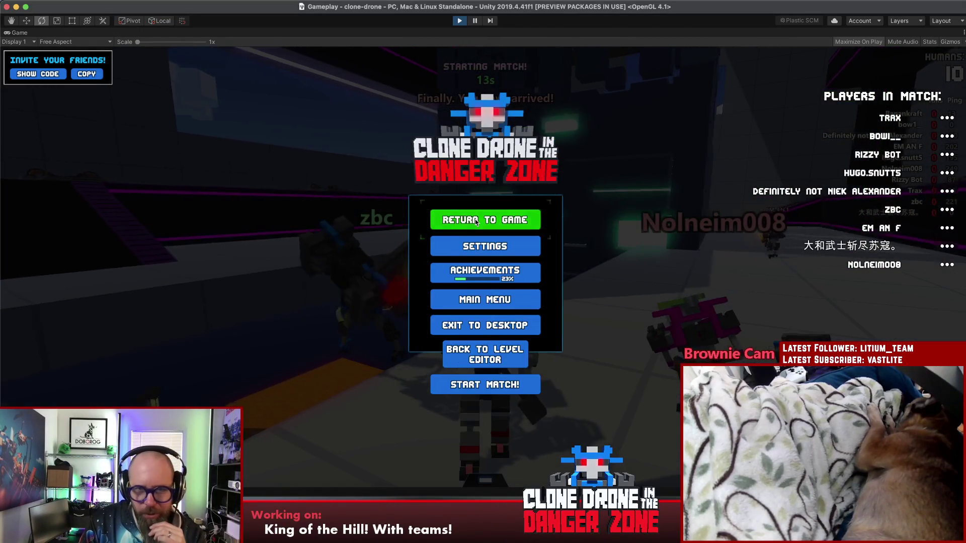
Resume the paused game and do the Work Hard emote as the match starts
click(476, 222)
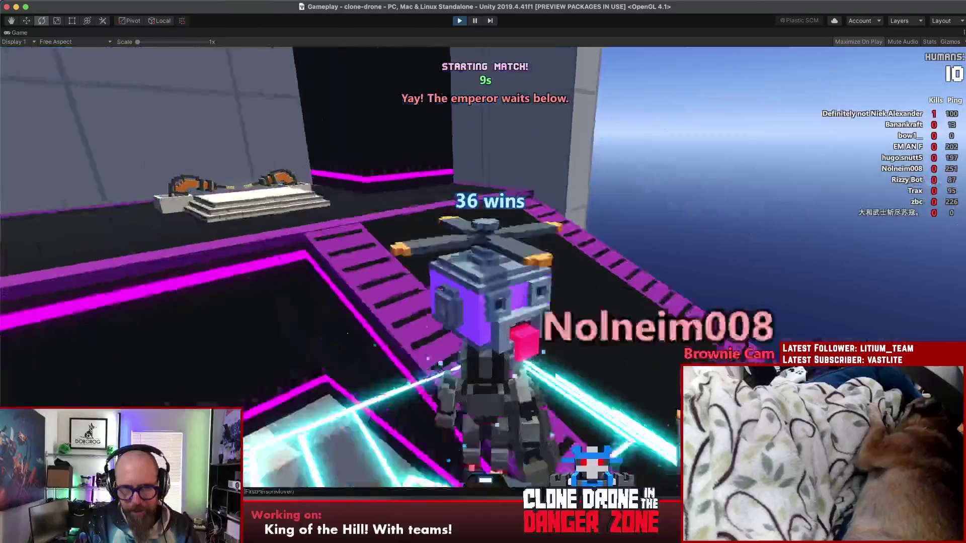
key(t)
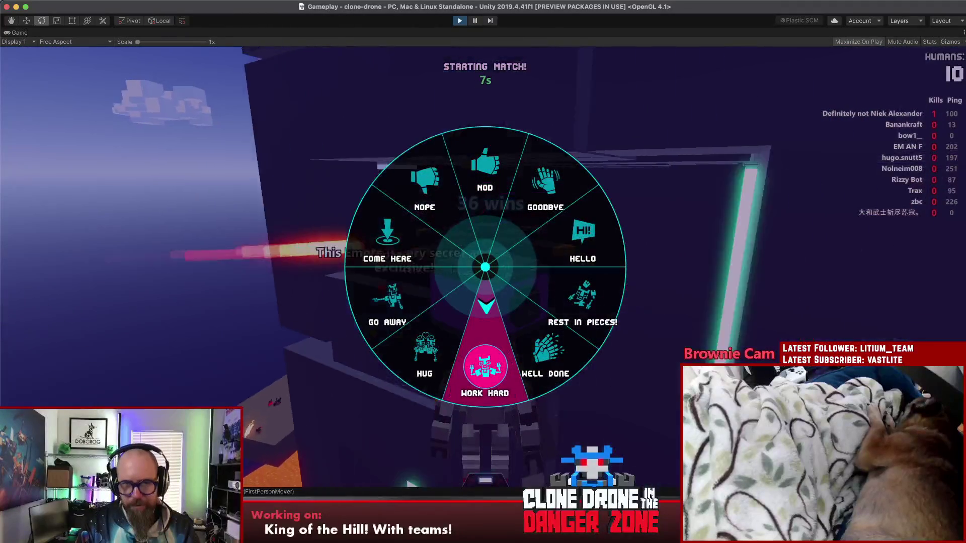
key(t)
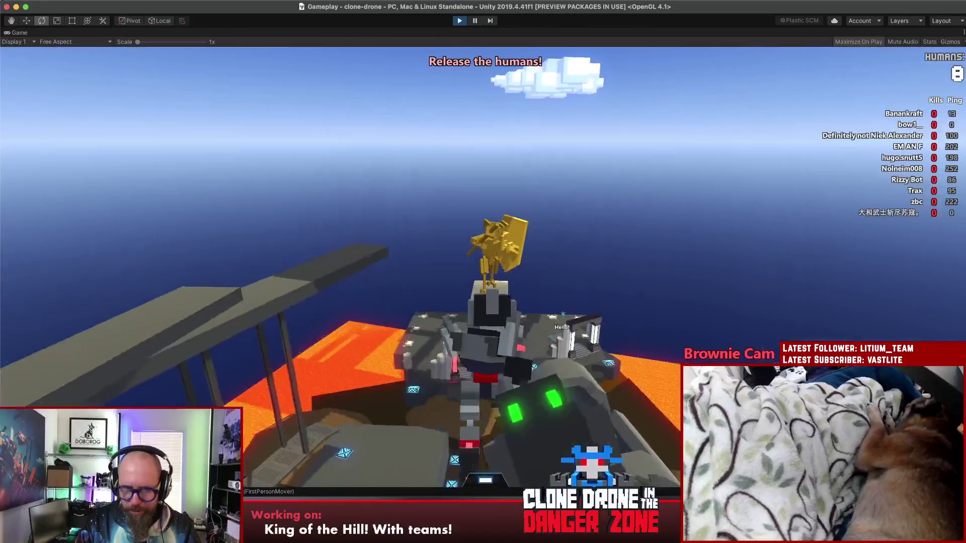
Run into the glowing arena and swing the hammer at an opponent
key(w)
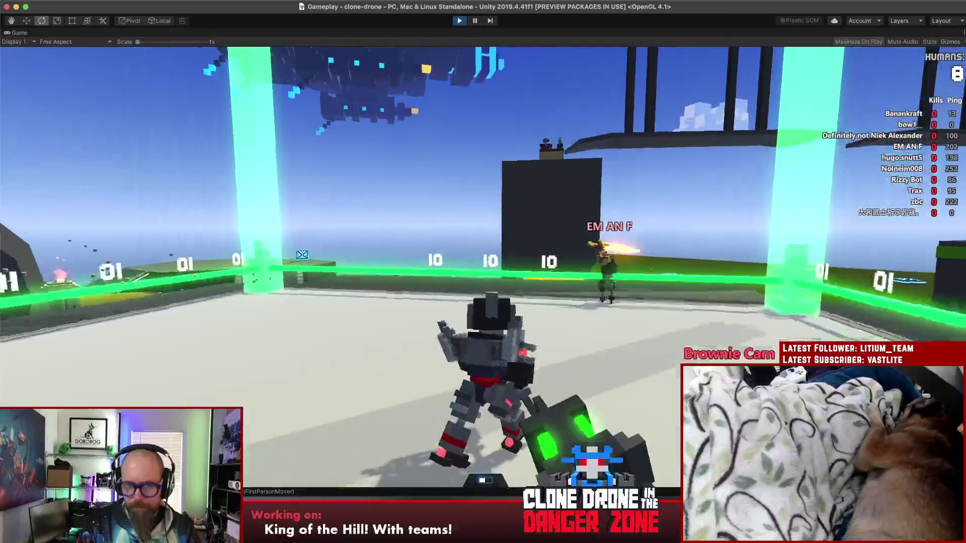
key(w)
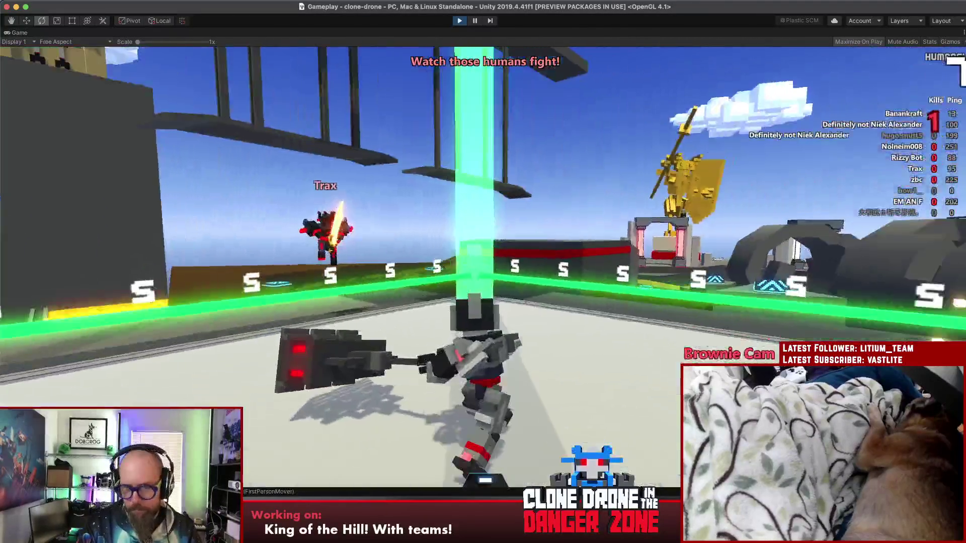
click(483, 271)
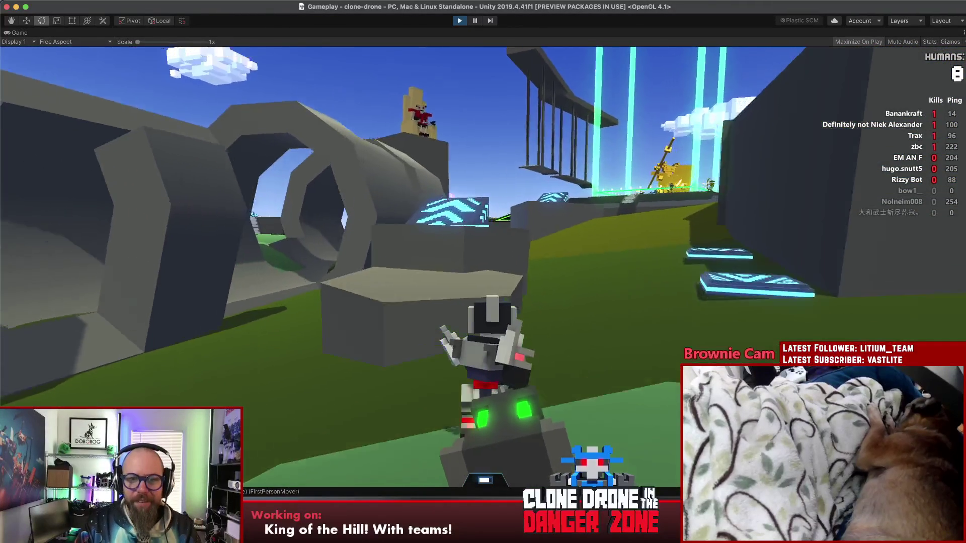
Move across the lava arena toward the orange circle and fight the attacking opponent
key(w)
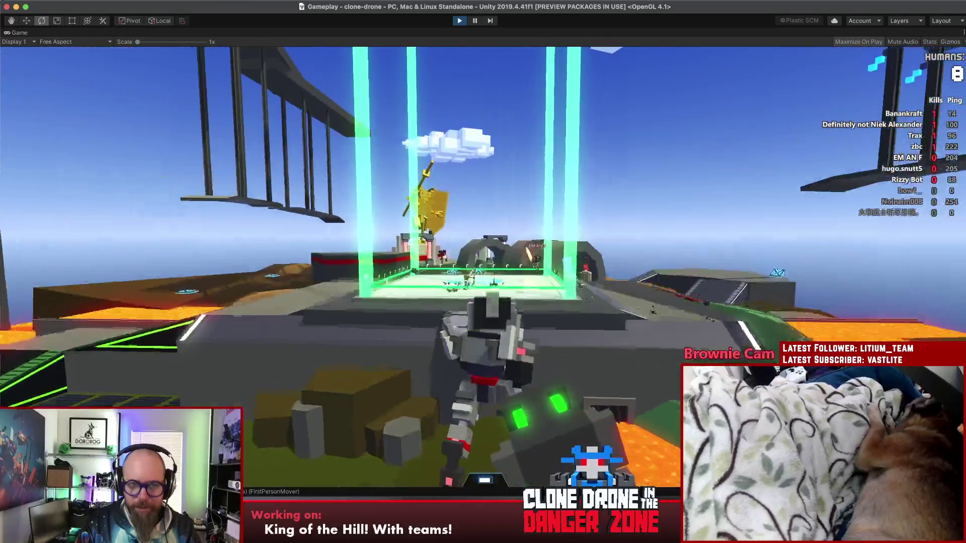
key(w)
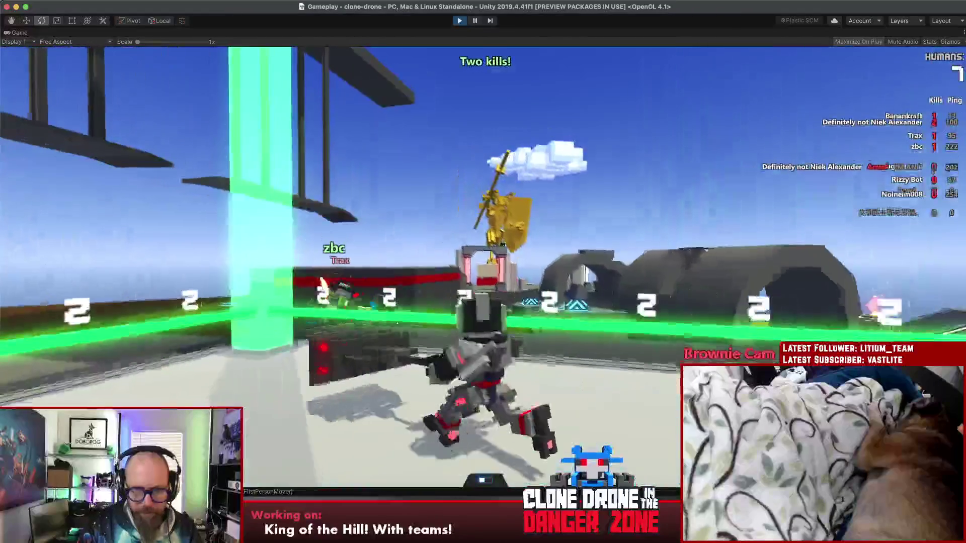
key(w)
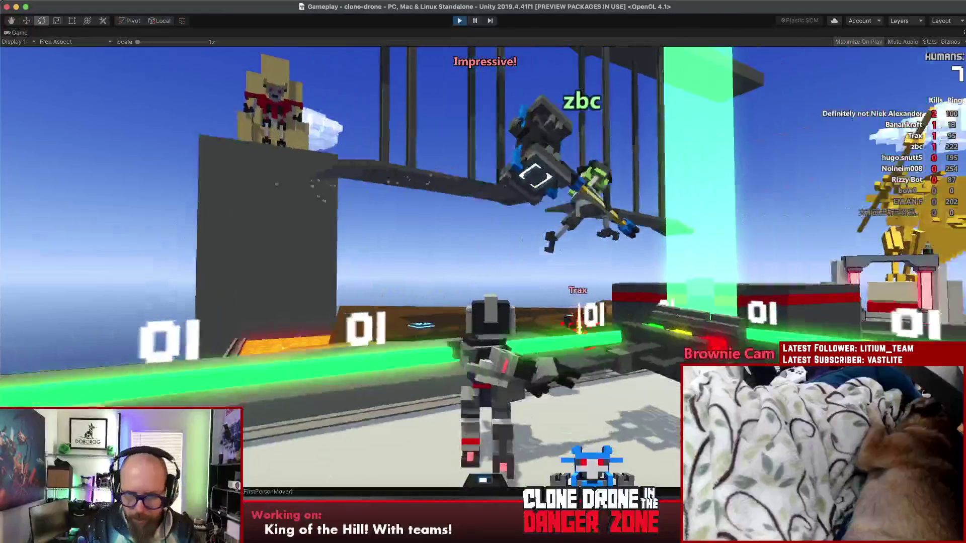
key(w)
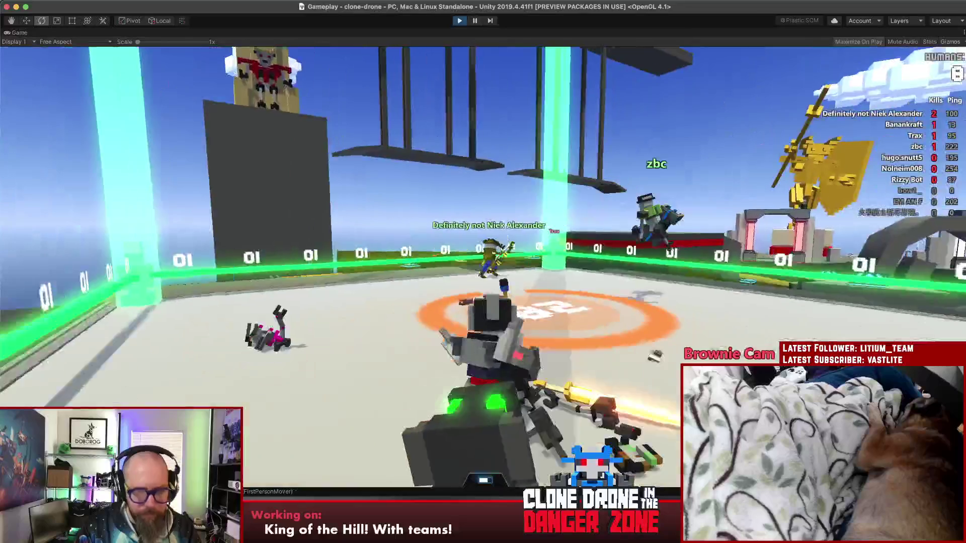
key(w)
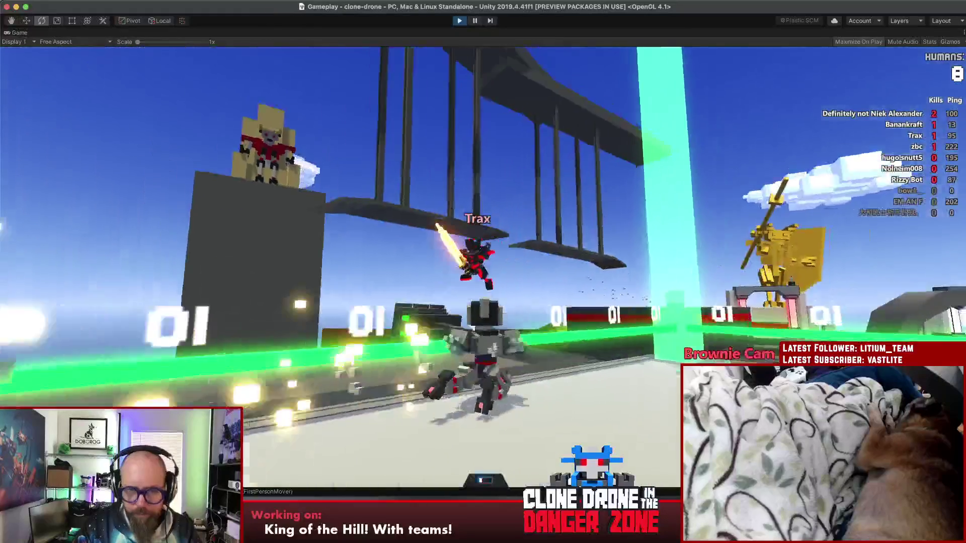
key(w)
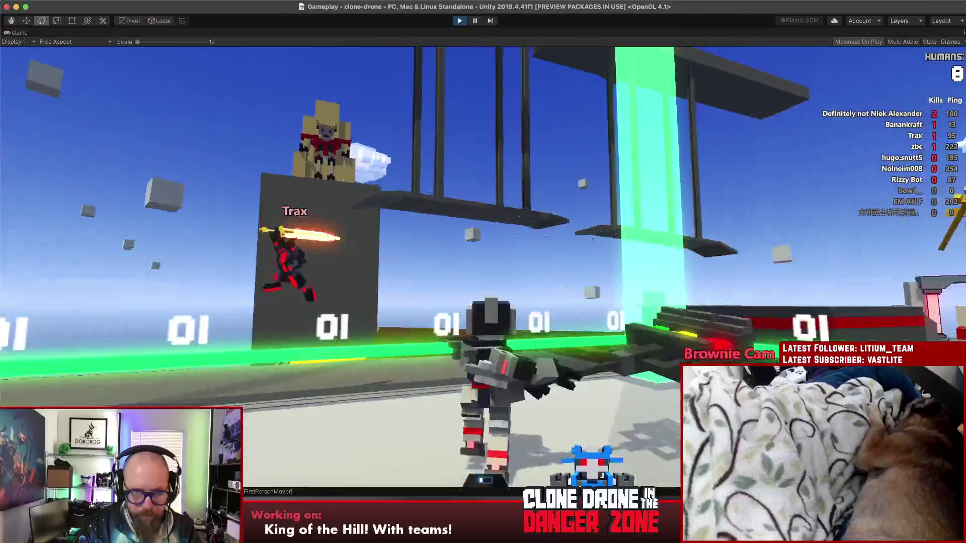
key(w)
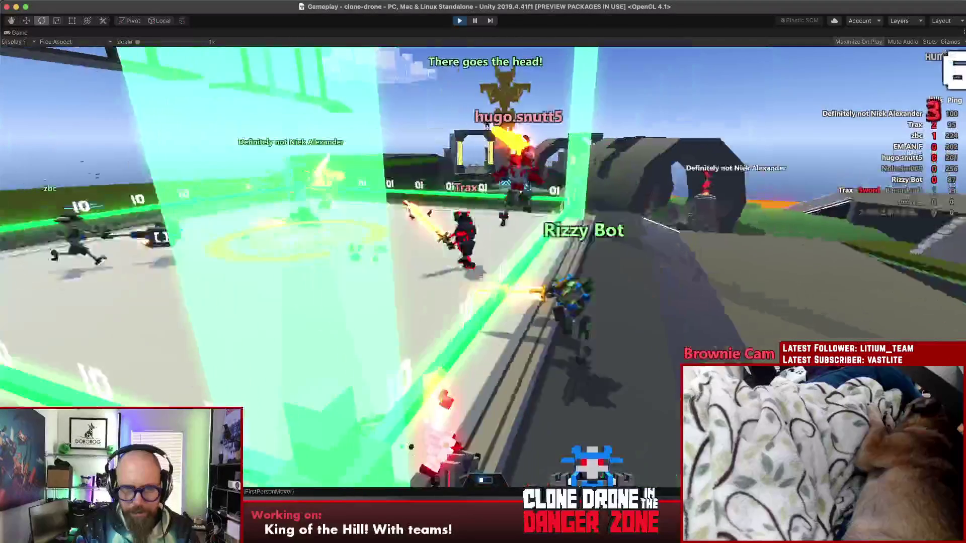
key(w)
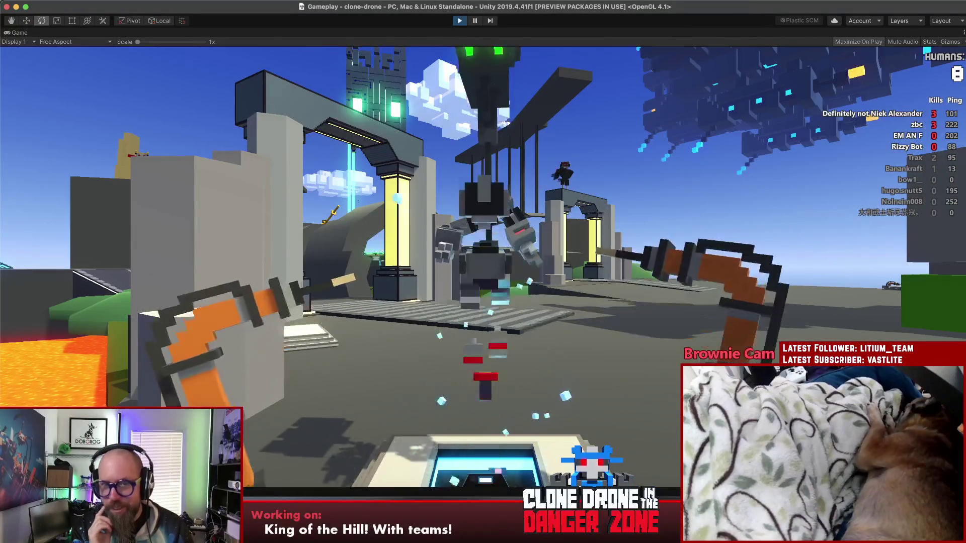
After respawning, run through the arch past the pillars to the lava field and green hills
key(w)
key(w)
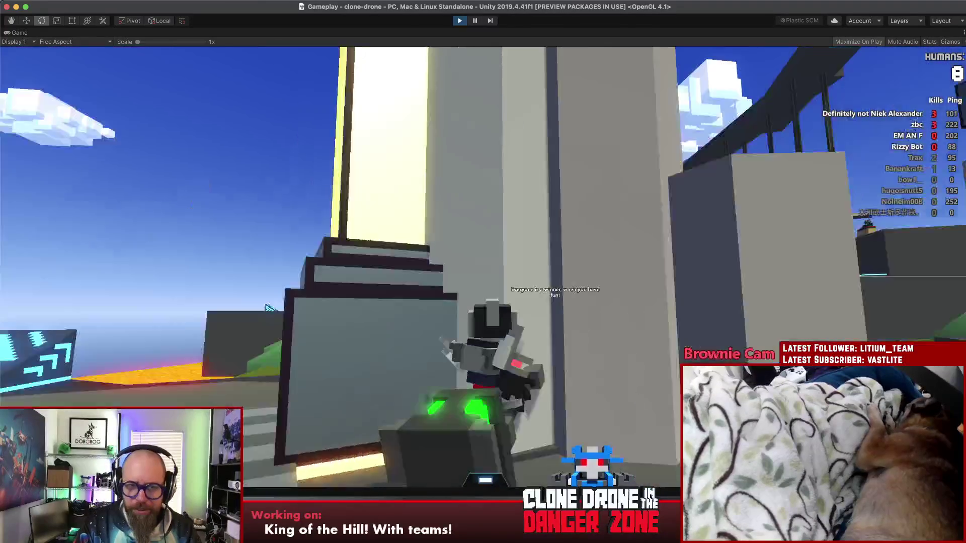
key(w)
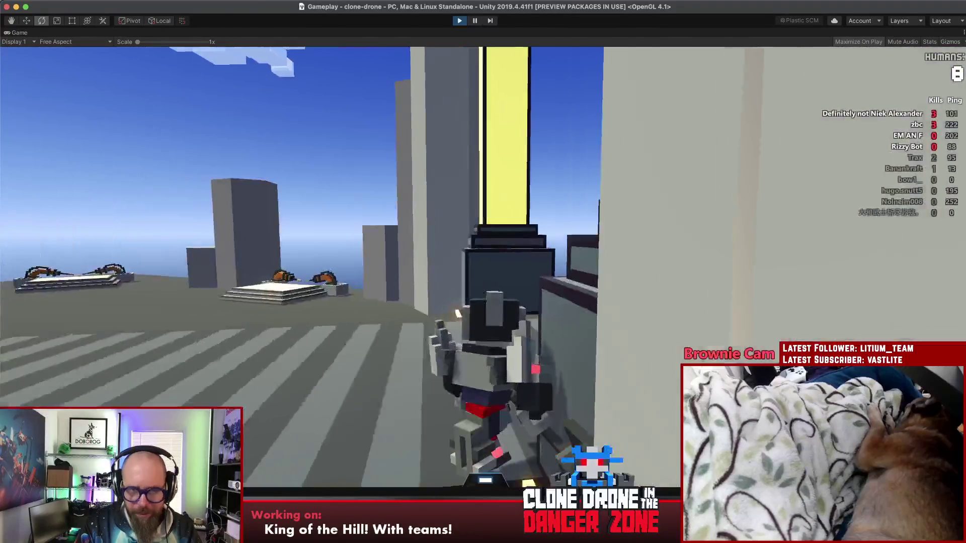
key(w)
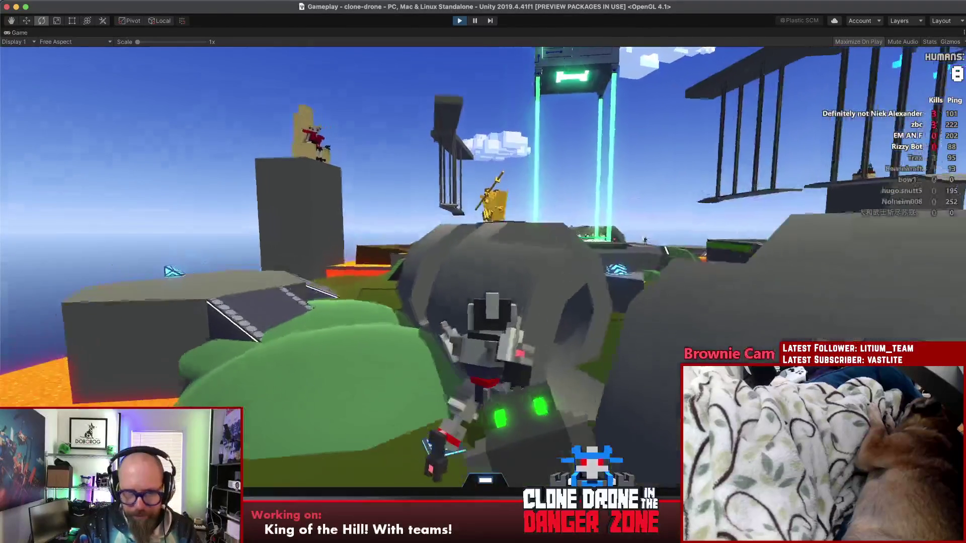
key(w)
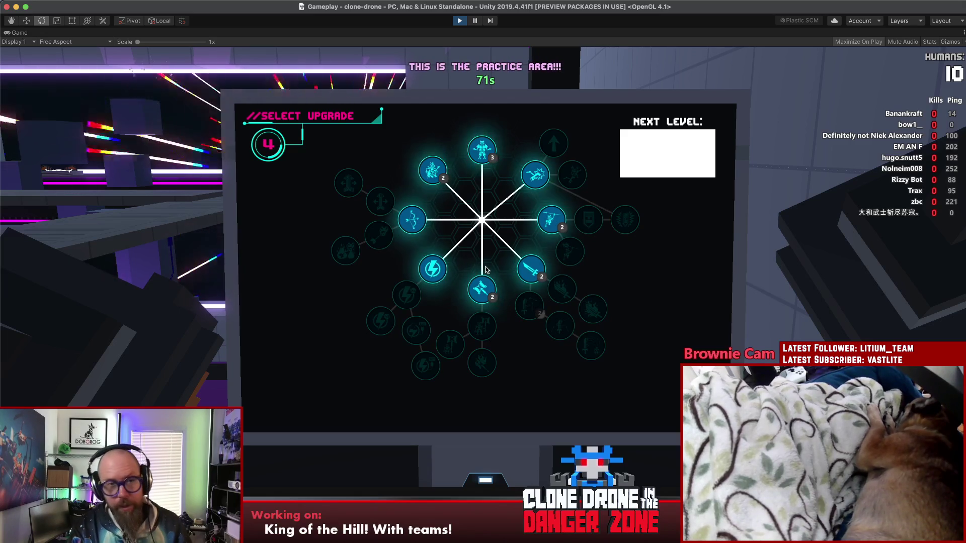
Select the top upgrade node, then bring the Sublime Text team-mode notes forward
key(Up)
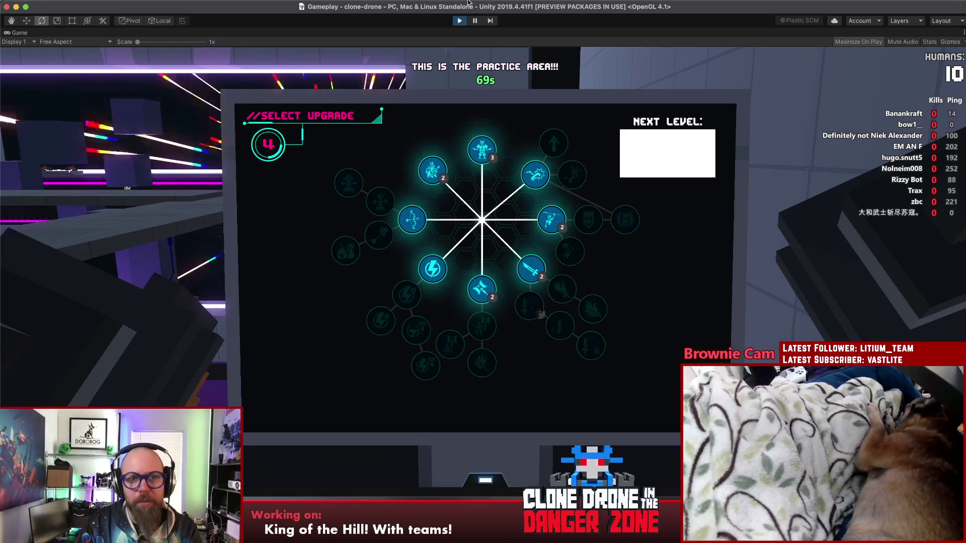
click(478, 503)
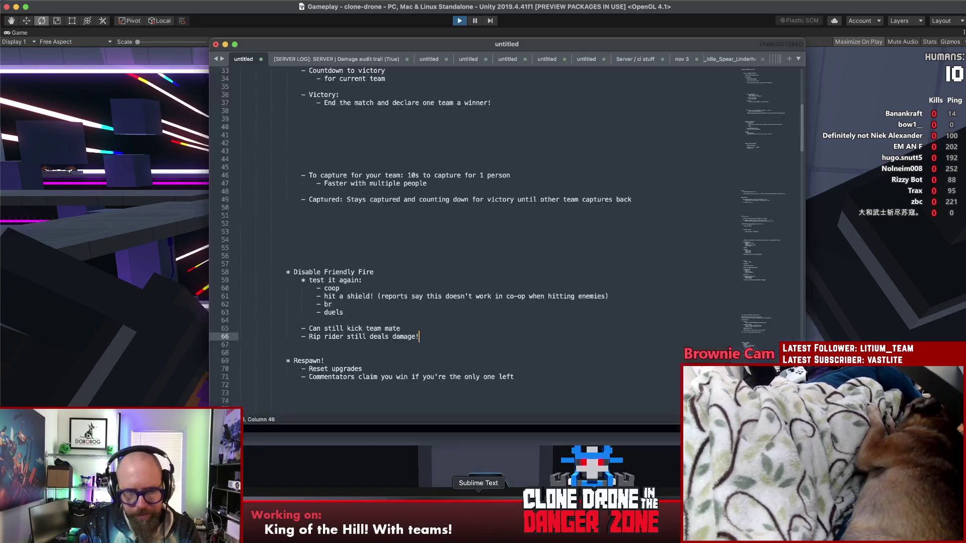
Change the dash bullet before 'Reassign teams' to a star bullet
scroll(477, 222, up, 10)
click(427, 136)
key(Down)
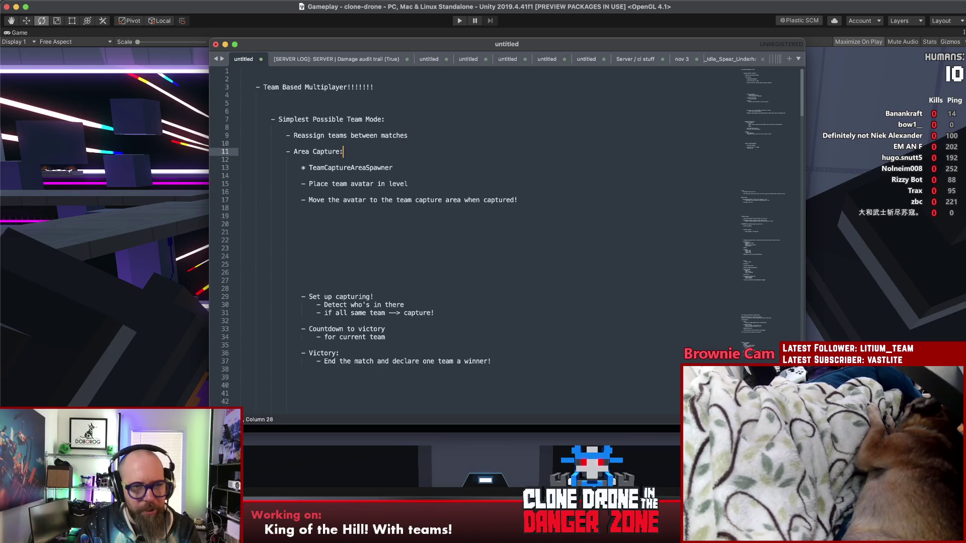
key(Up)
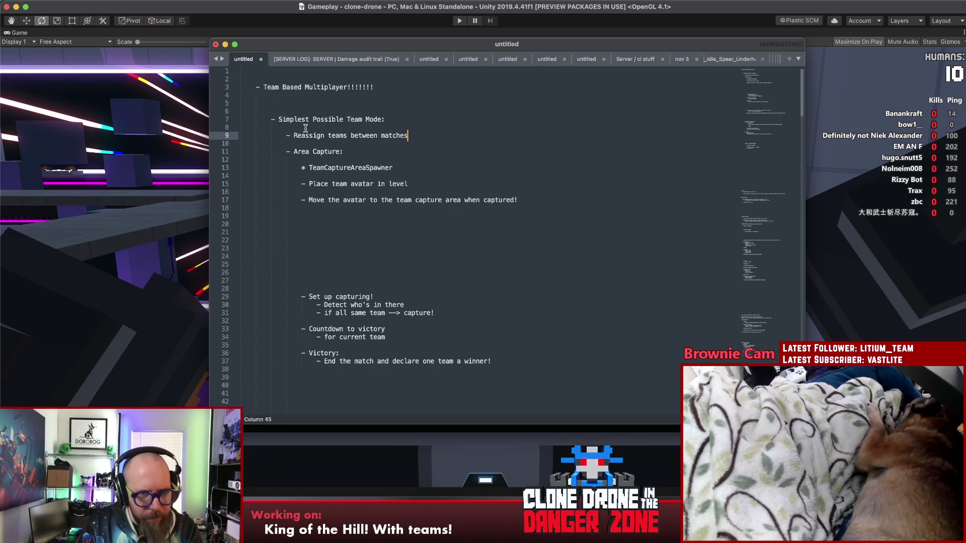
drag(286, 135, 291, 135)
text(*)
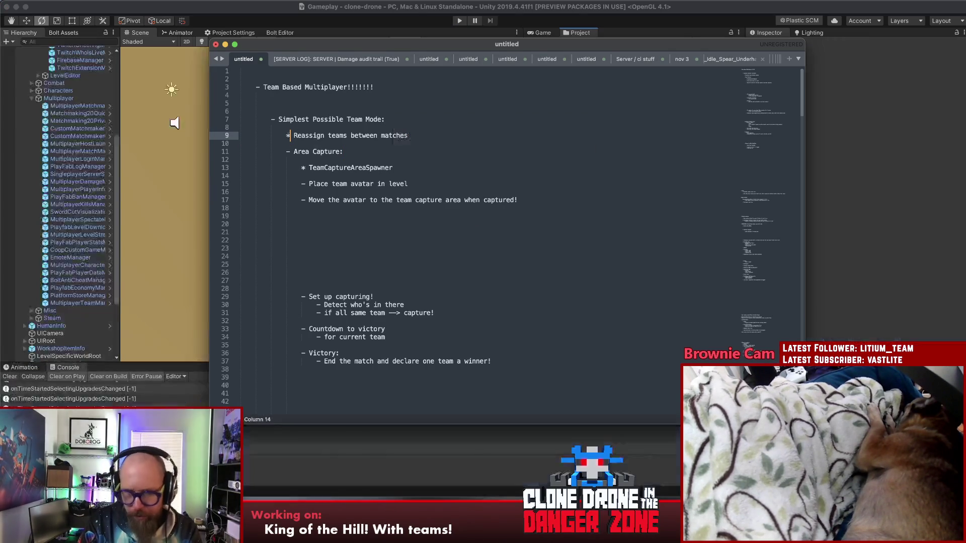
click(350, 96)
Delete the TeamCaptureAreaSpawner line and the whole area-capture plan block
click(413, 183)
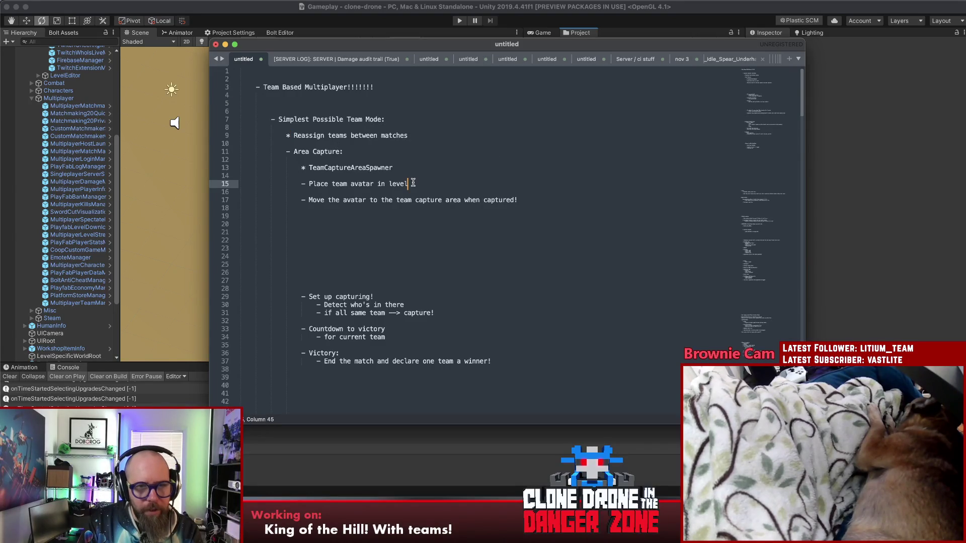
drag(302, 167, 423, 176)
key(BackSpace)
mouse_move(519, 192)
mouse_down()
mouse_move(330, 184)
mouse_move(343, 192)
mouse_up()
mouse_move(322, 361)
mouse_down()
mouse_move(247, 288)
mouse_move(246, 171)
mouse_move(104, 154)
mouse_up()
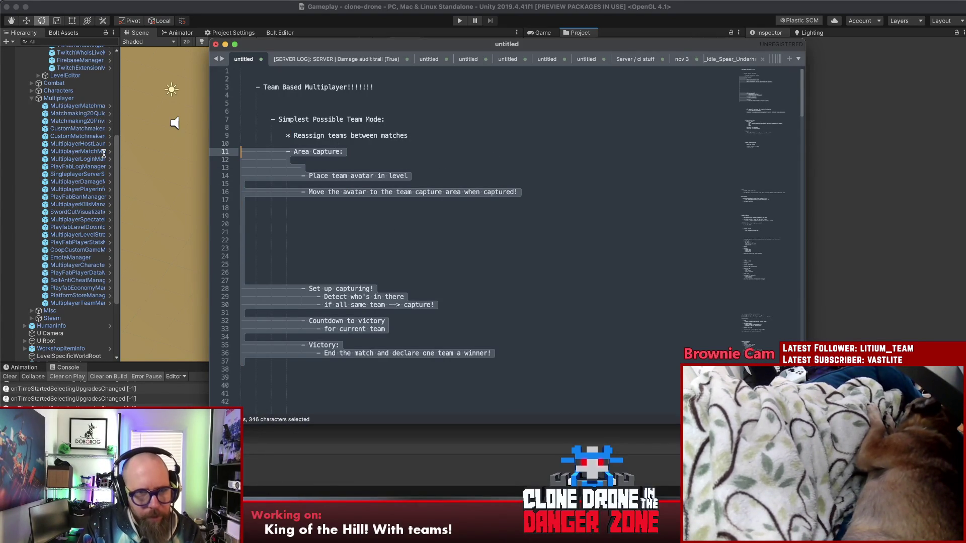
key(BackSpace)
key(Delete)
key(Delete)
key(Delete)
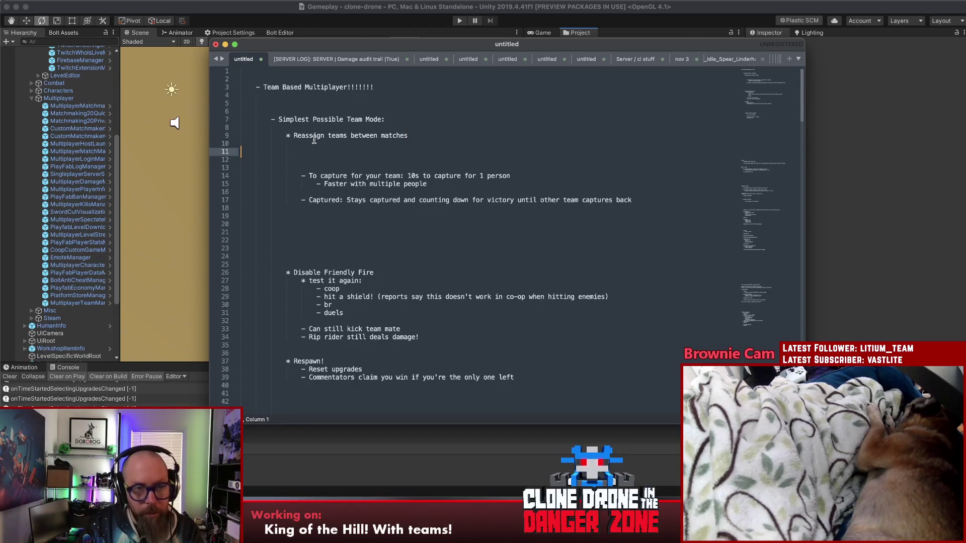
Delete the 'Reassign teams between matches' line and leave blank lines under the heading
double_click(286, 135)
drag(286, 136, 515, 135)
key(BackSpace)
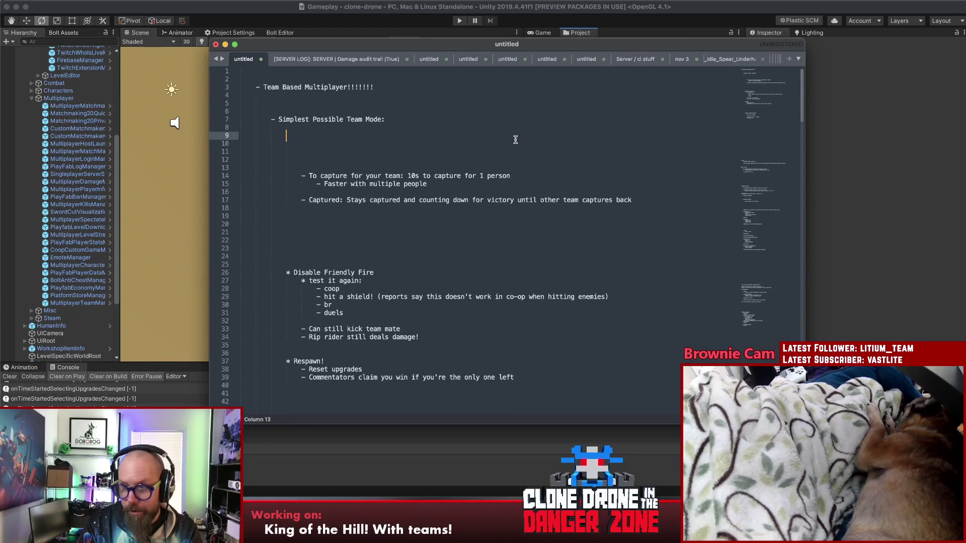
key(Return)
key(Return)
key(Up)
key(Up)
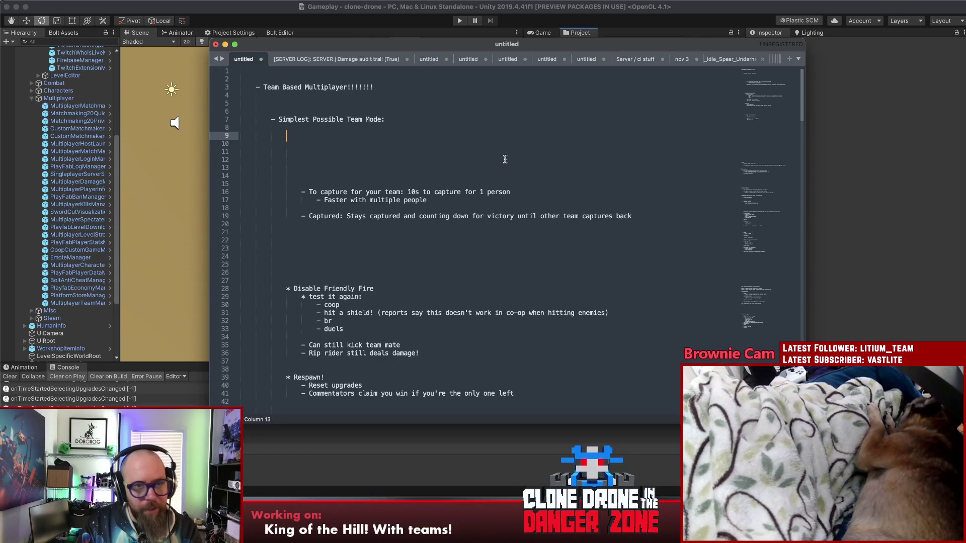
Delete the capture-timing notes, including the 10s capture time and Captured countdown lines
click(419, 194)
click(433, 216)
drag(434, 216, 258, 162)
key(BackSpace)
click(334, 139)
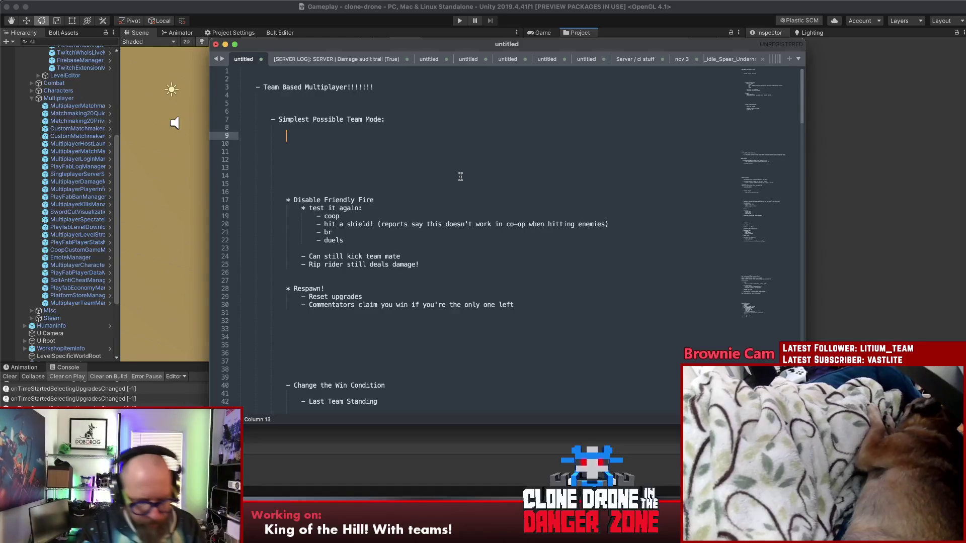
Add an 'Issues:' heading with the bullet 'Contesting the area is not working. It just counts down.'
text(Issues:)
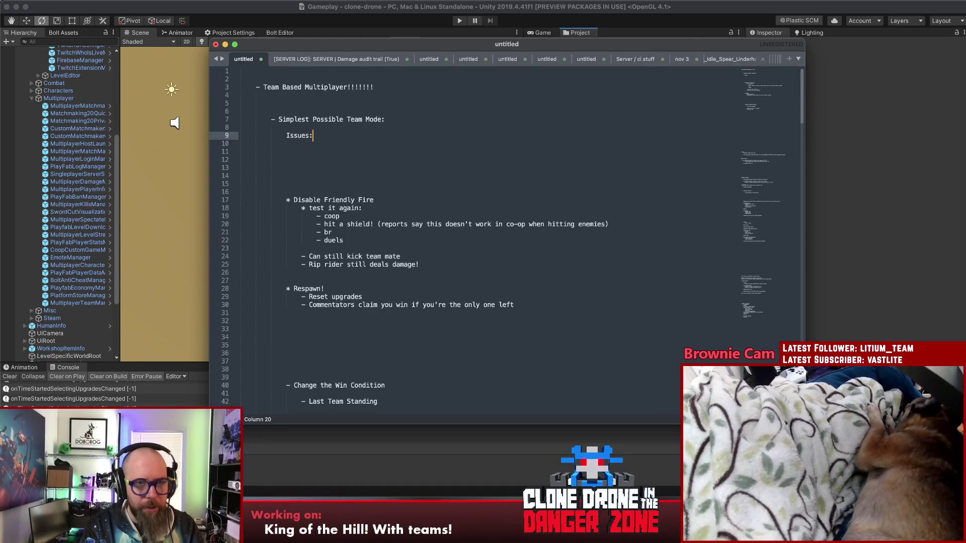
key(Return)
key(Tab)
text(-)
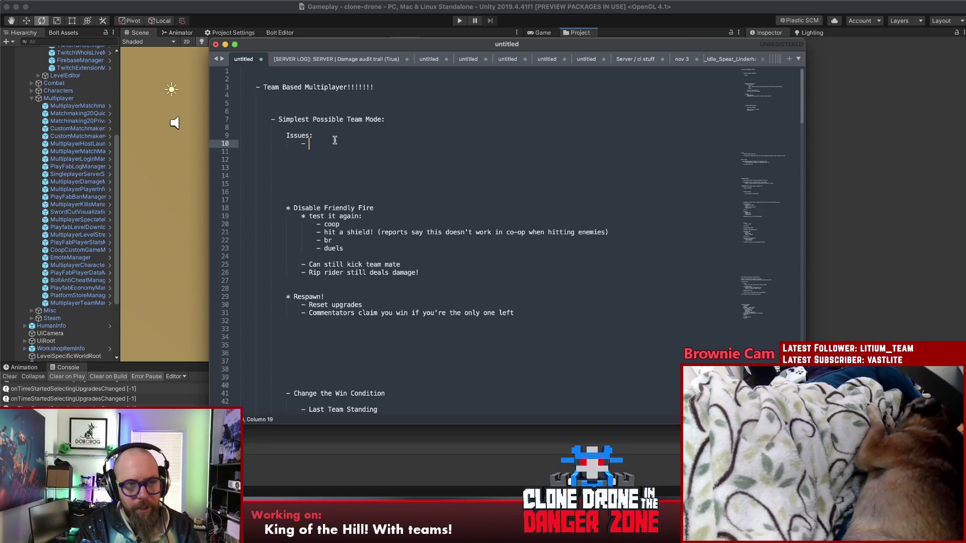
text(Conte)
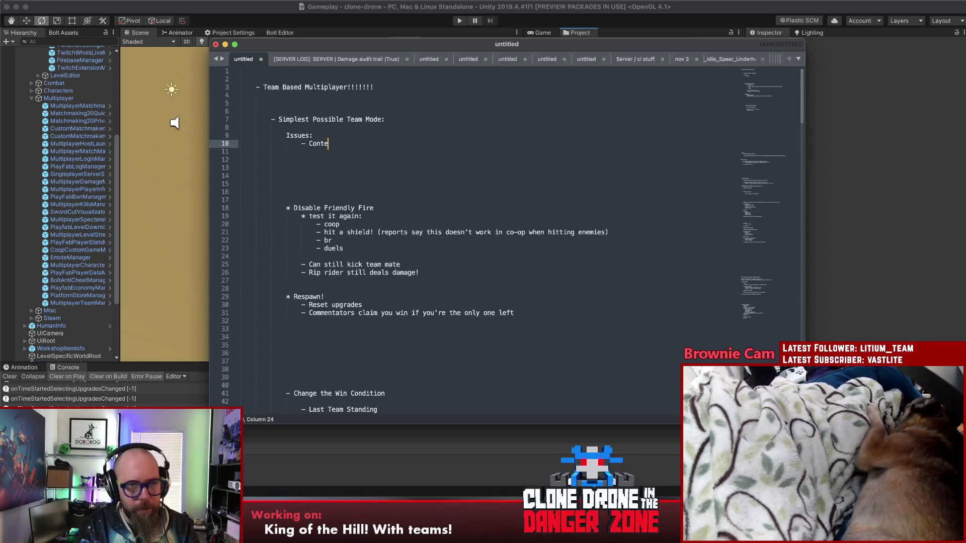
text(sting the dr)
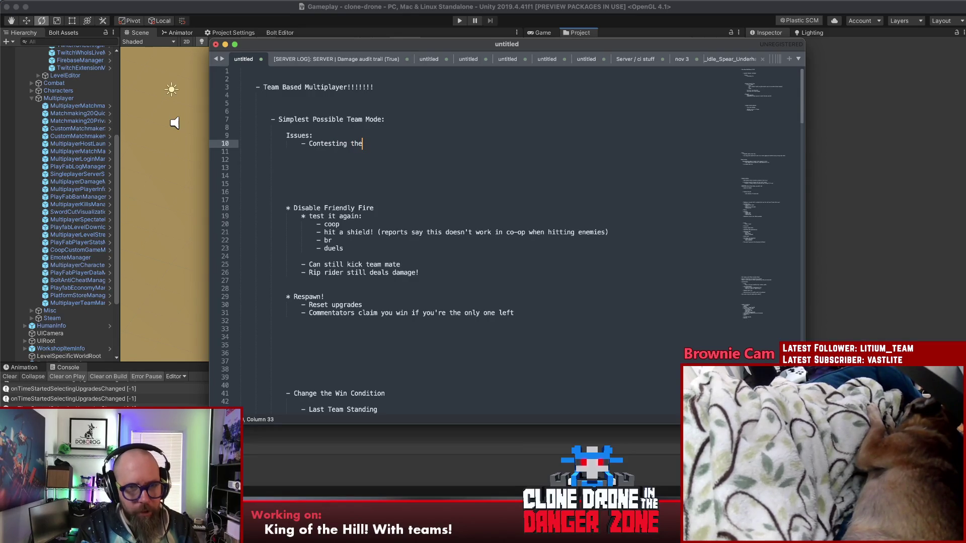
key(BackSpace)
key(BackSpace)
key(BackSpace)
text(area ois)
key(BackSpace)
key(BackSpace)
key(BackSpace)
text(is not working. It )
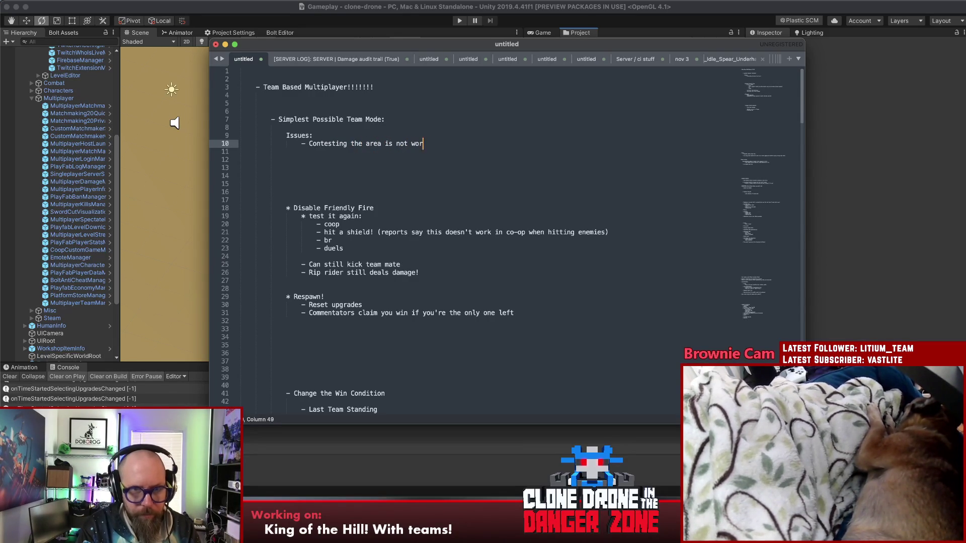
text(jus)
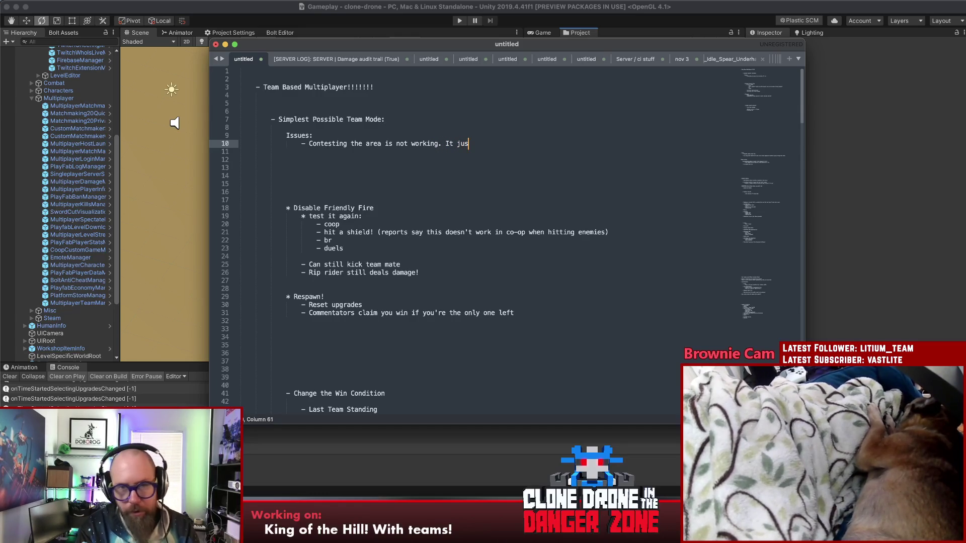
text(t counts down.)
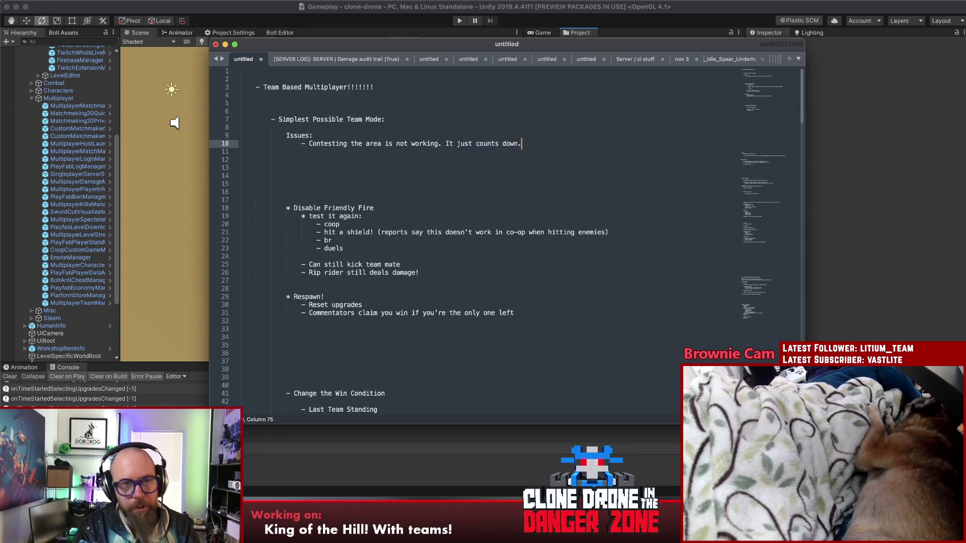
Add sub-points 'Contesting should reset the countdown to capture' and 'labels should say "Contested!"', then begin 'After capture'
key(Return)
key(Tab)
text(-=)
key(BackSpace)
text(Conte)
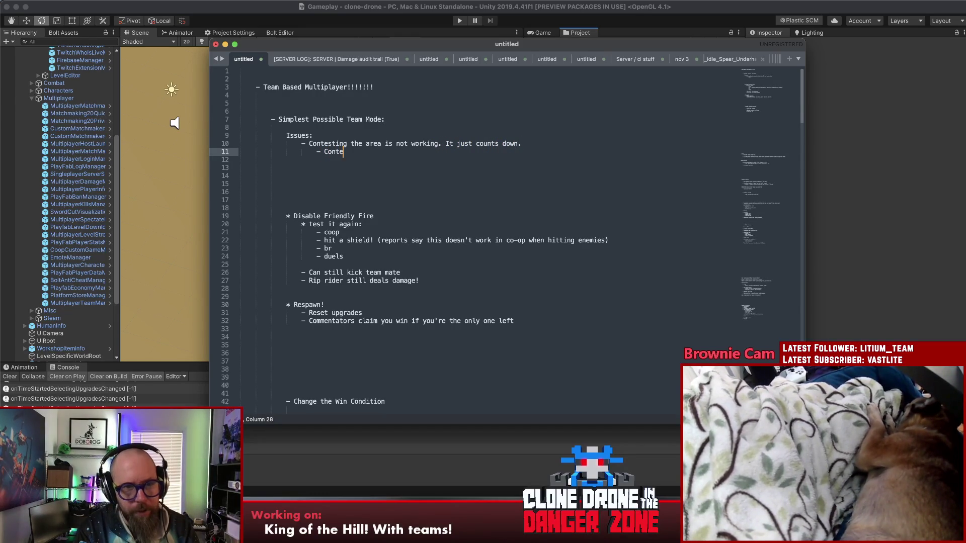
text(sting sho)
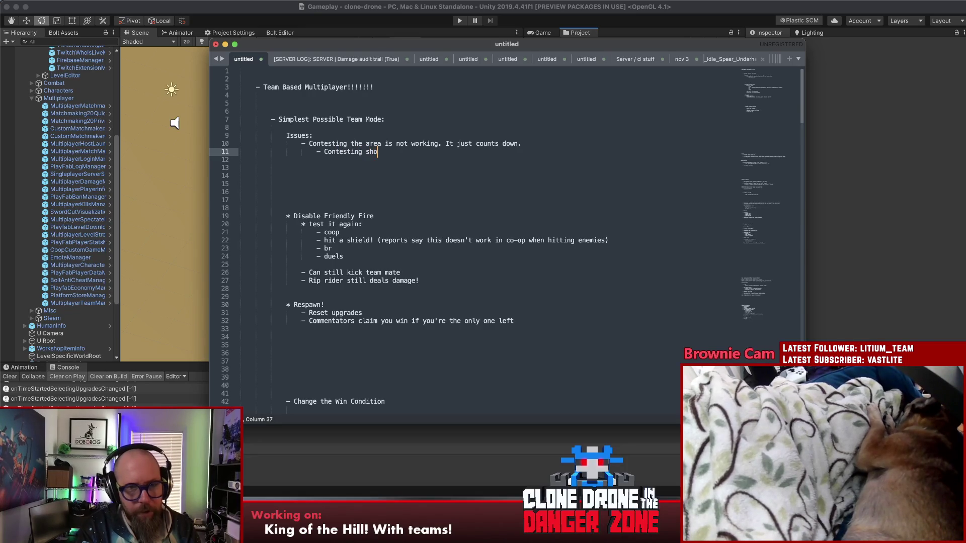
text(uld reset the )
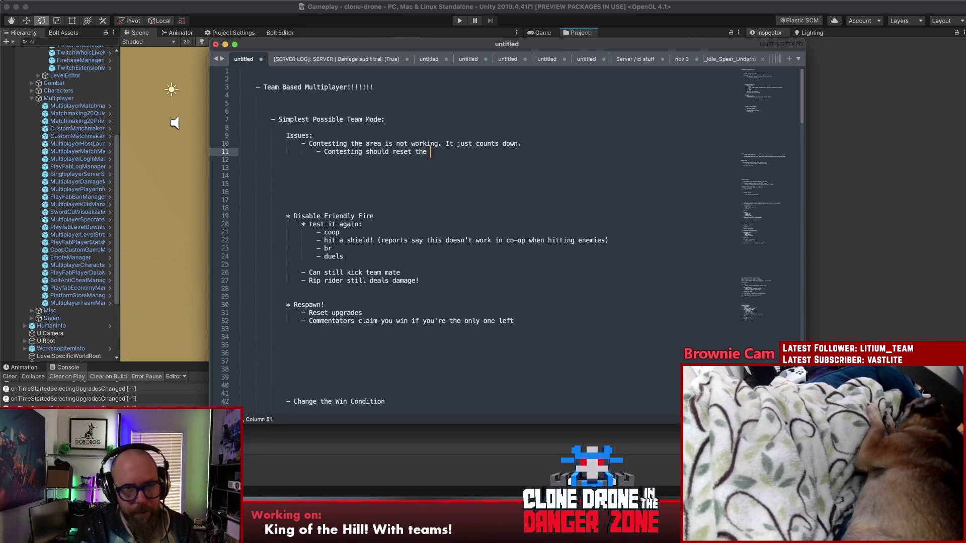
text(countdown to)
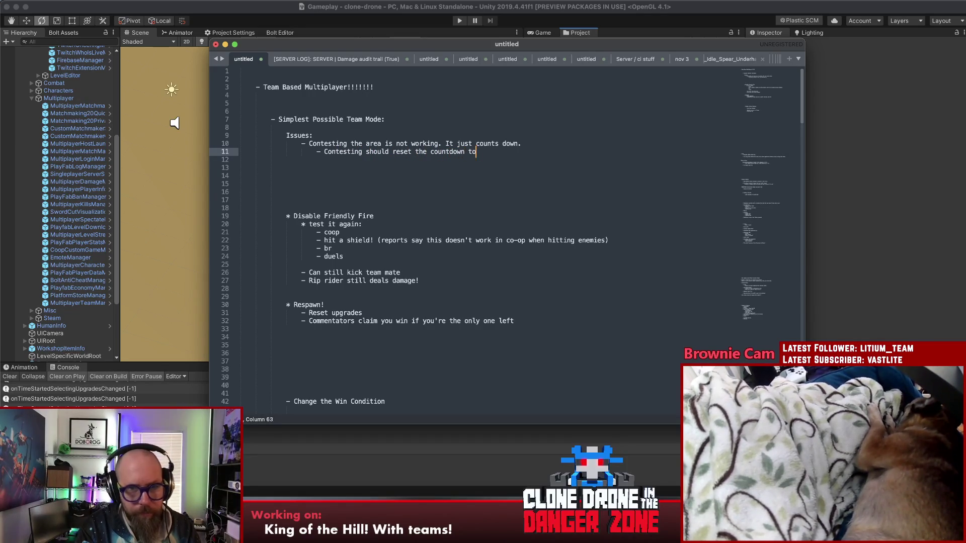
text( capture)
key(Return)
text(-)
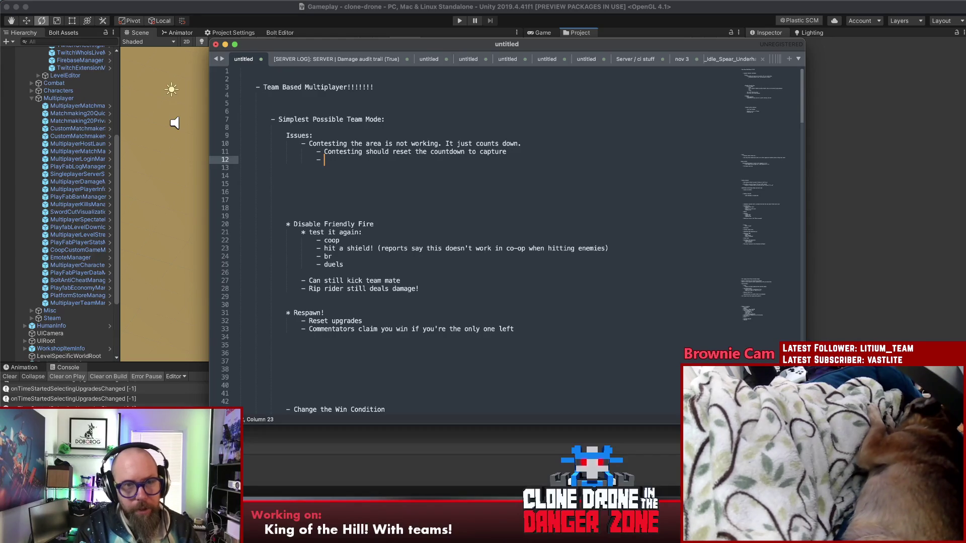
text( labels shou)
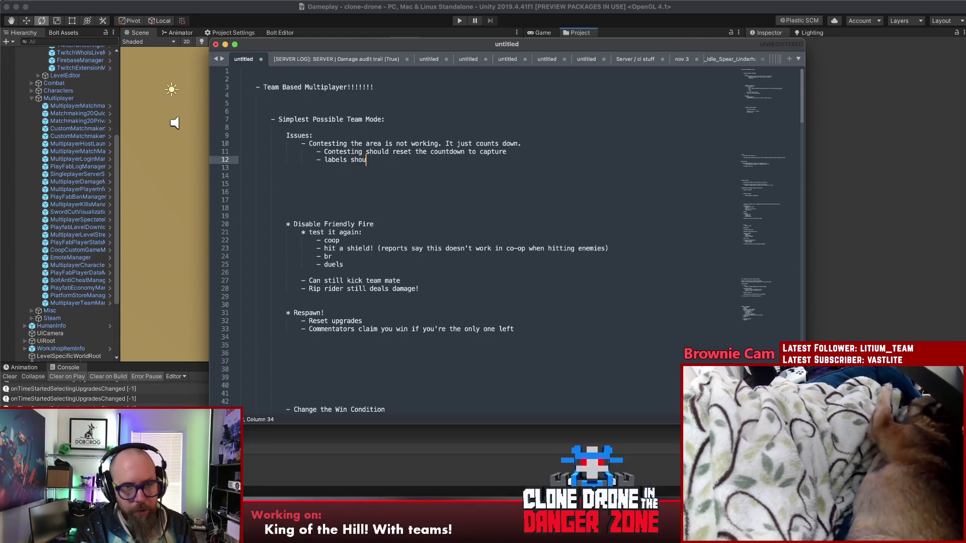
text(ld say "Conte)
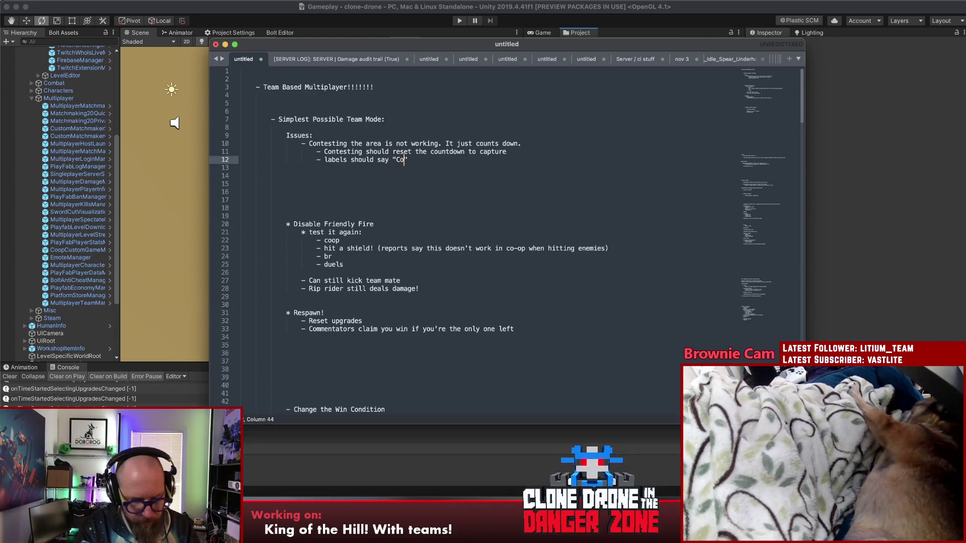
text(sted!)
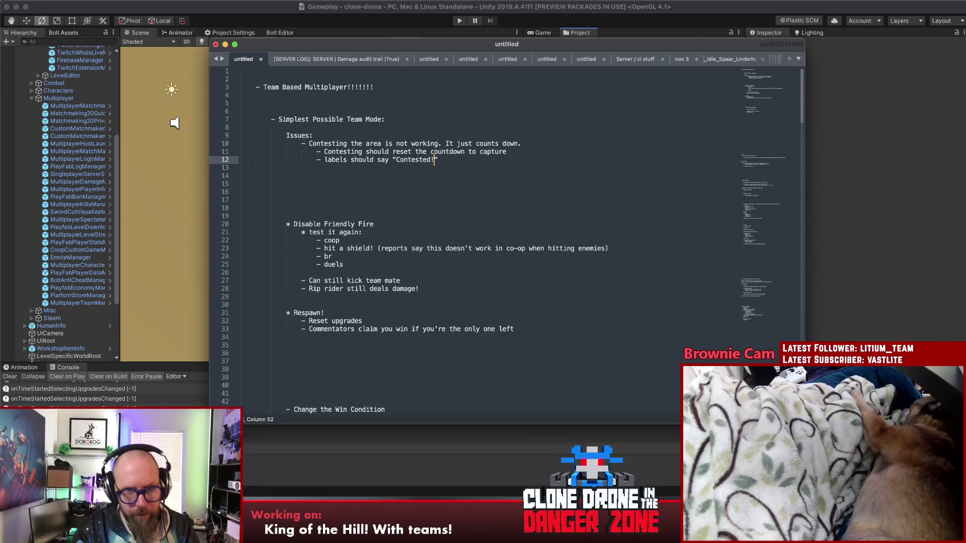
key(Return)
key(Return)
text(-)
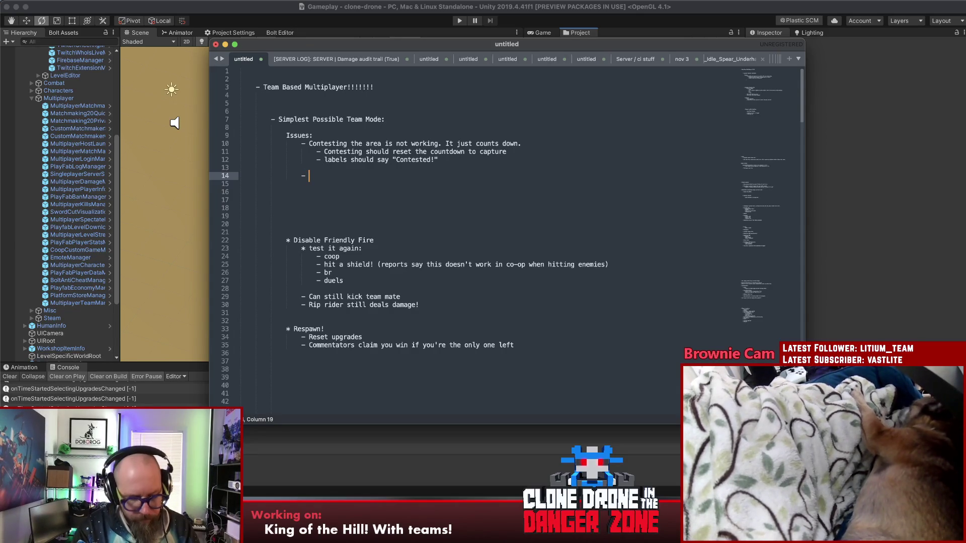
text(After capt)
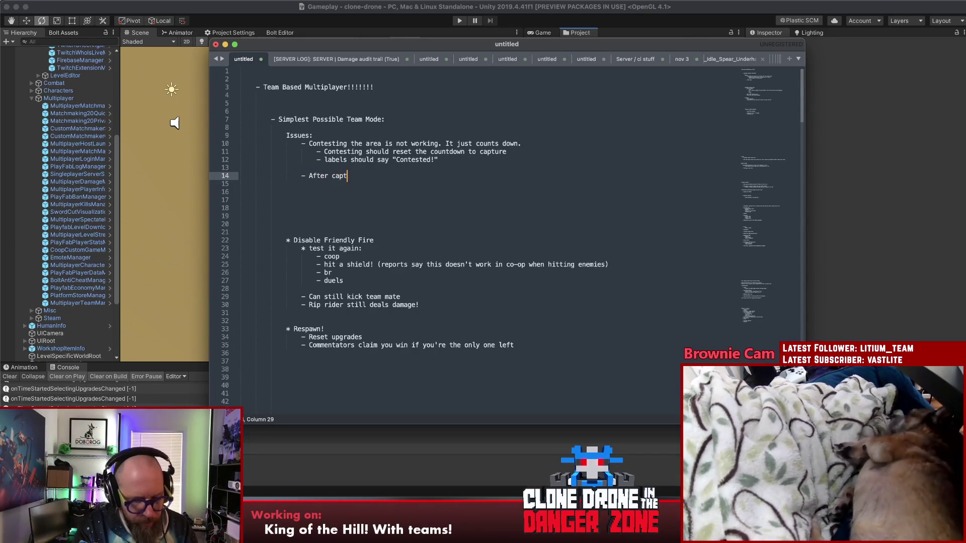
text(ure: label should)
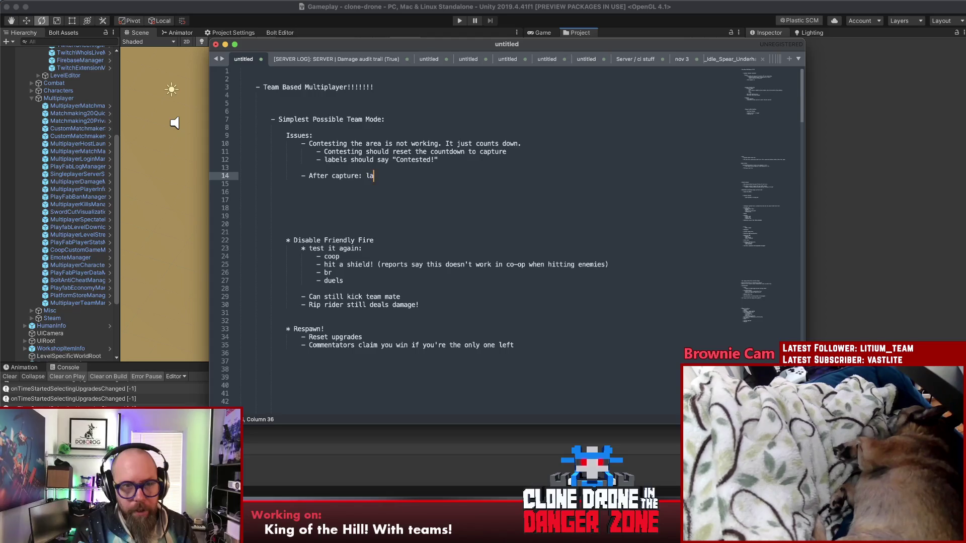
text( be)
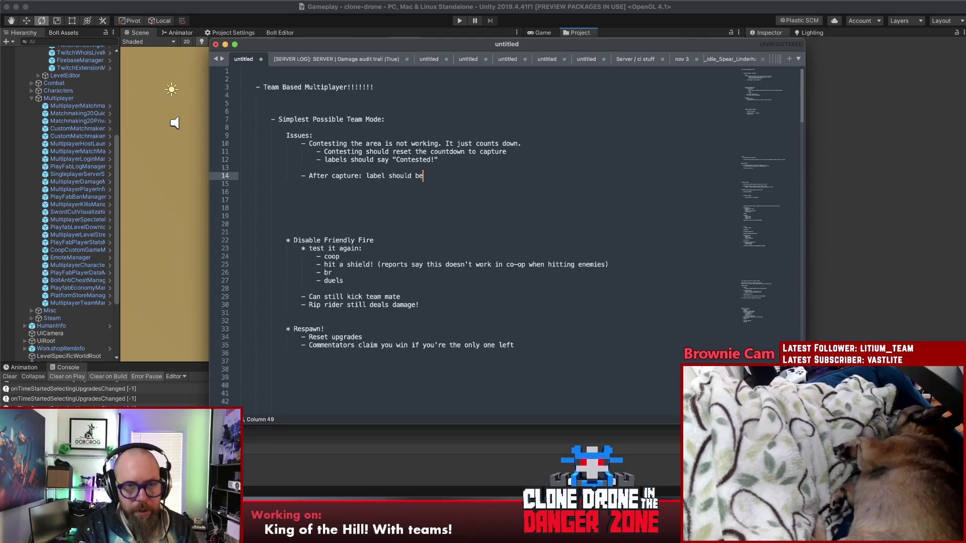
Add the issue '- Final zone thingie overlapping upgrade room', correcting its typos
key(Return)
key(Return)
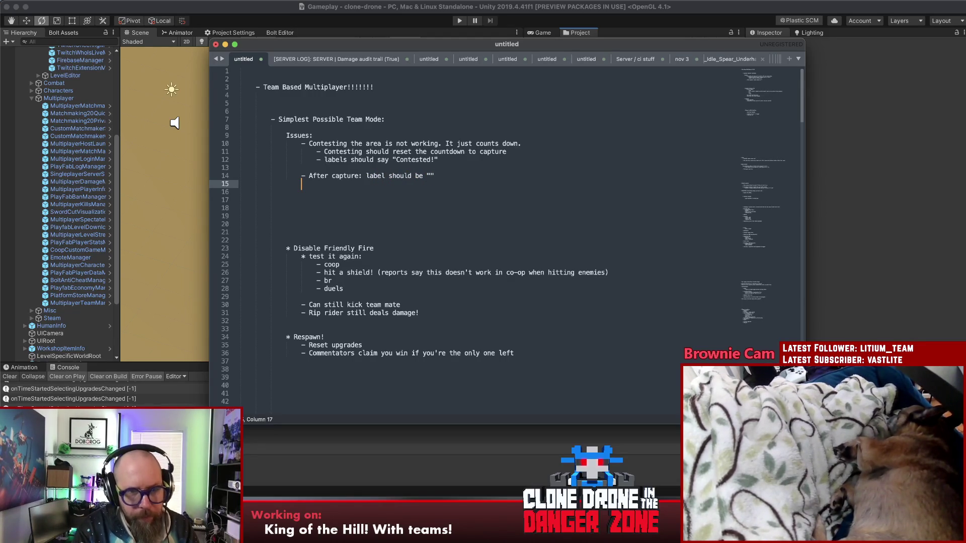
text(- )
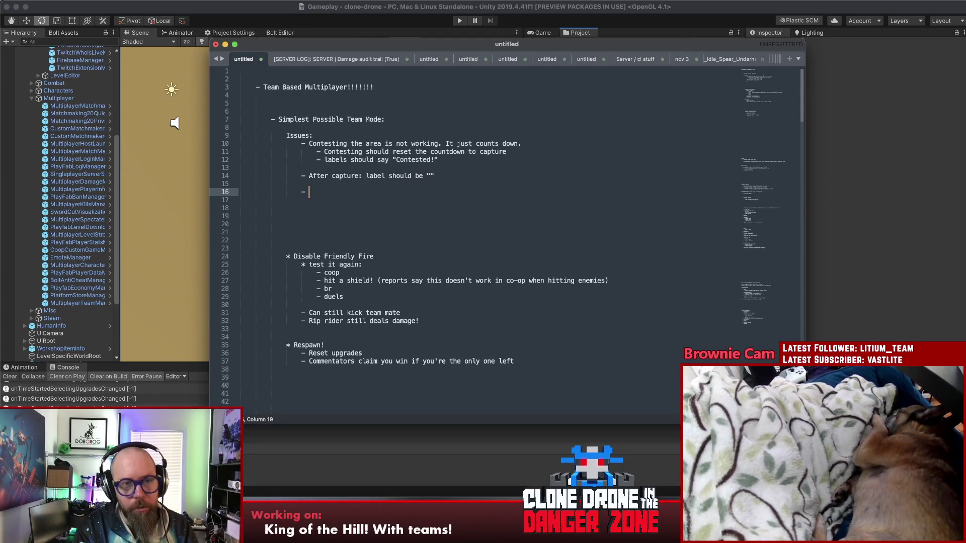
text(Final zone thingiein)
key(BackSpace)
key(BackSpace)
key(BackSpace)
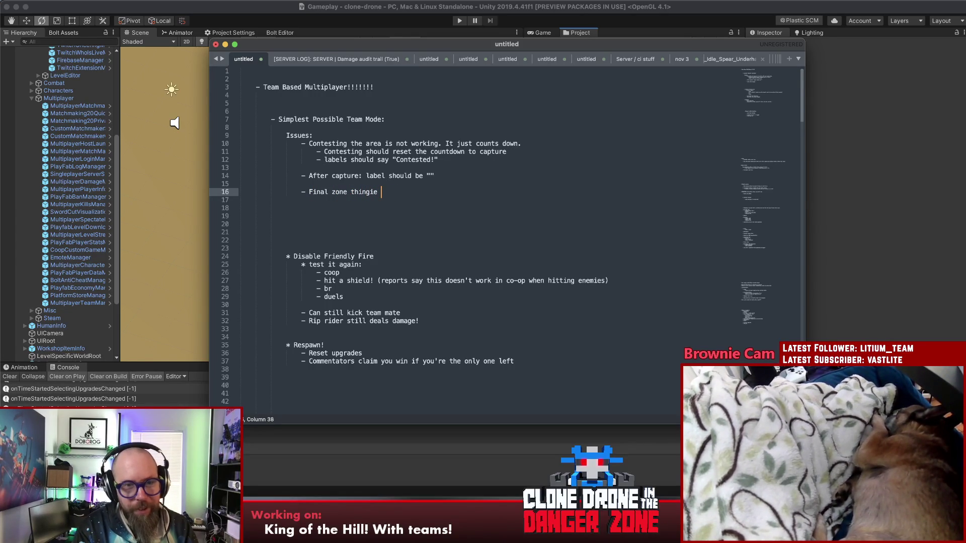
key(BackSpace)
key(BackSpace)
text(ver)
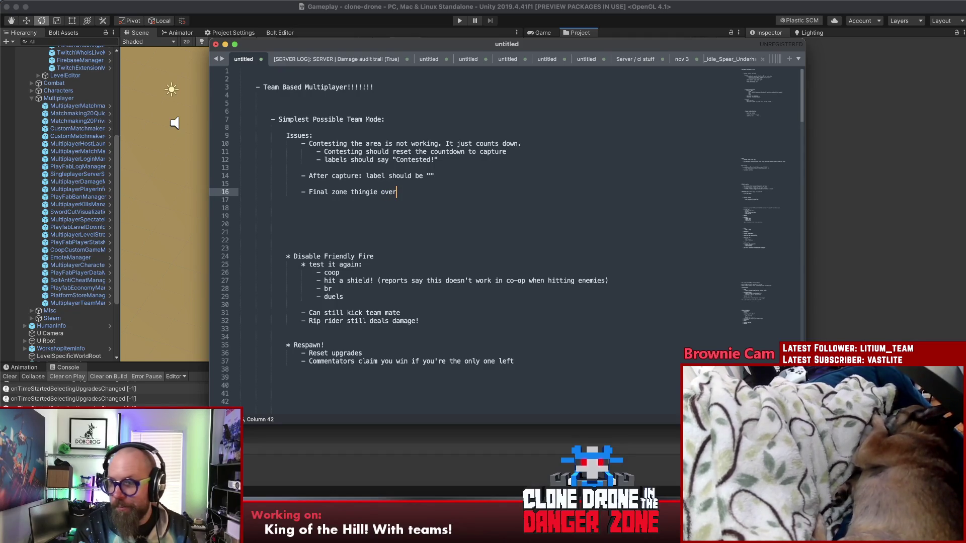
text(lappinmg )
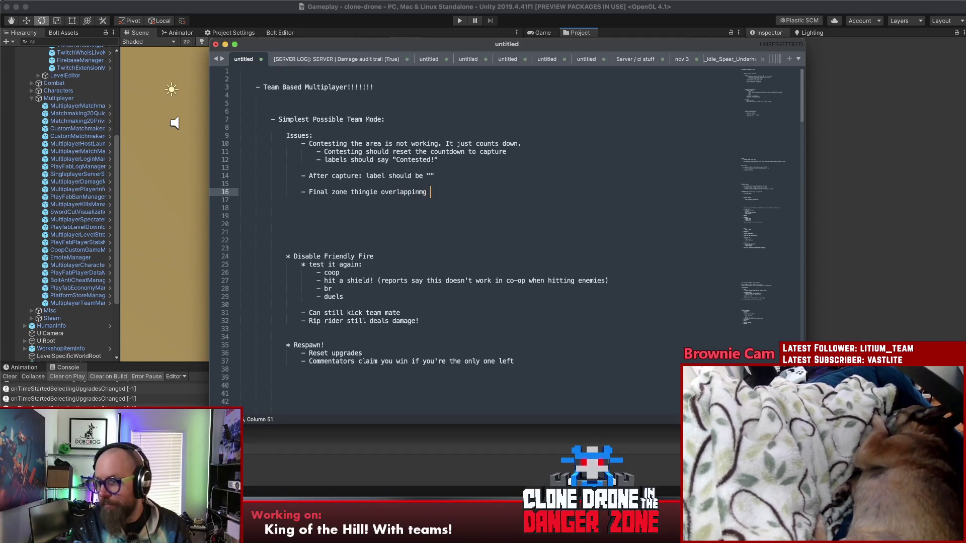
text(u)
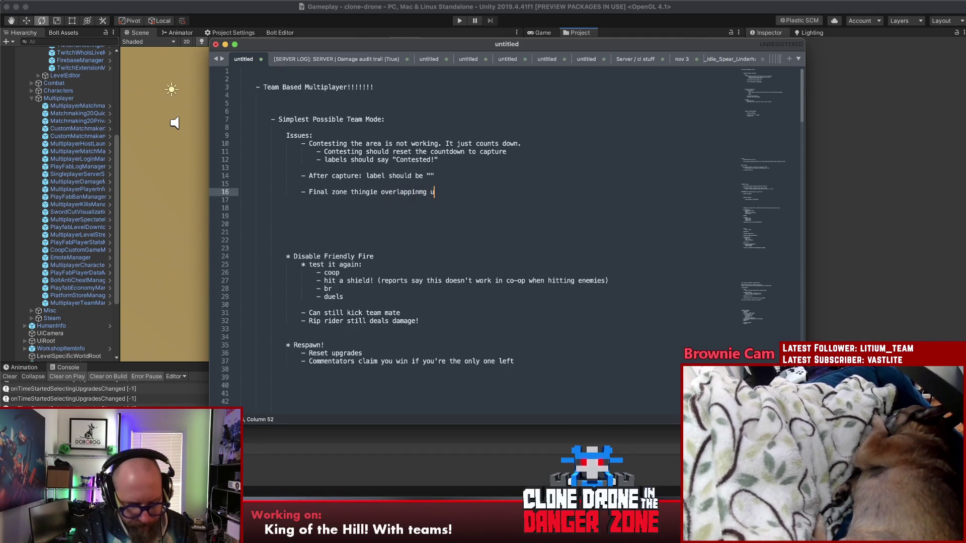
text(pgrade room)
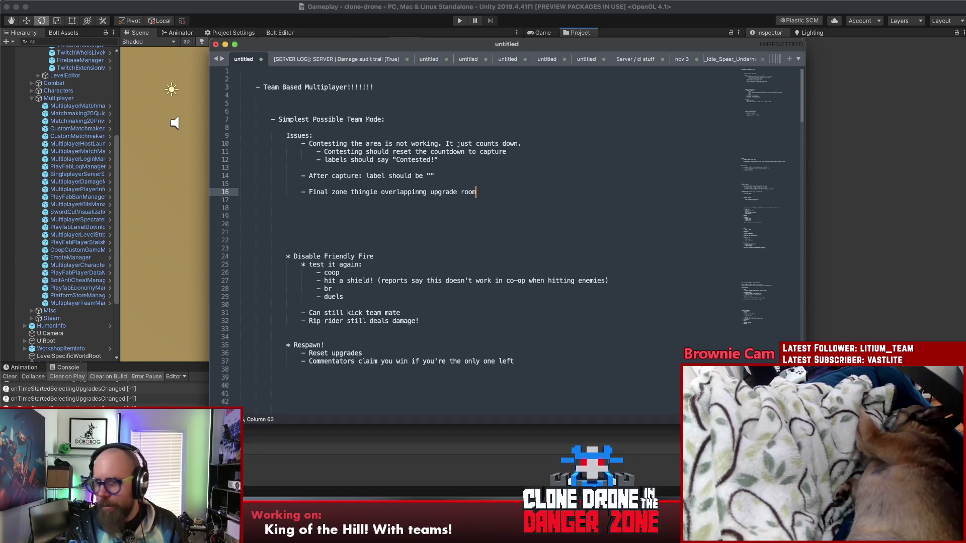
key(Return)
key(Return)
Add the issues 'Laser spawnkill very possible' and 'In waiting room: teams don't reset'
text(- Las)
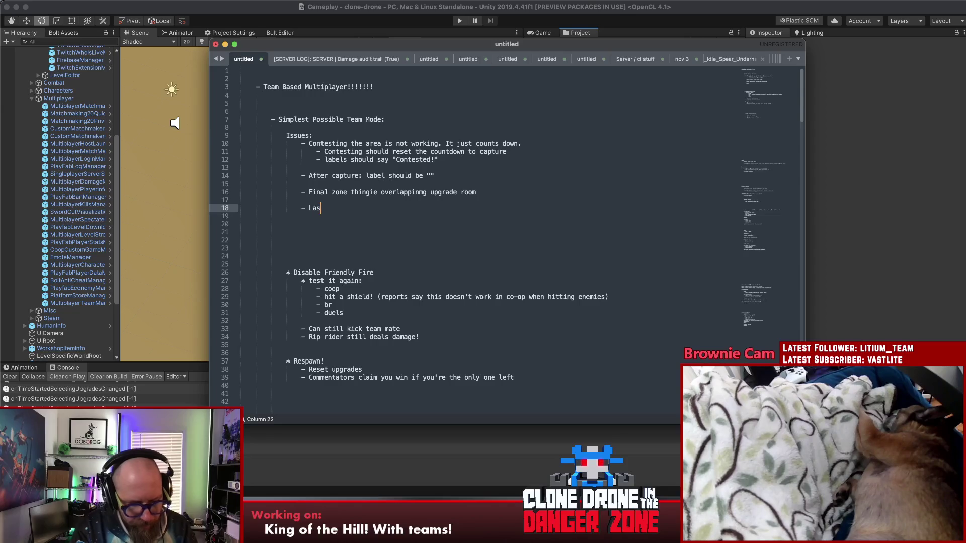
text(er spawnkill very possible)
key(Return)
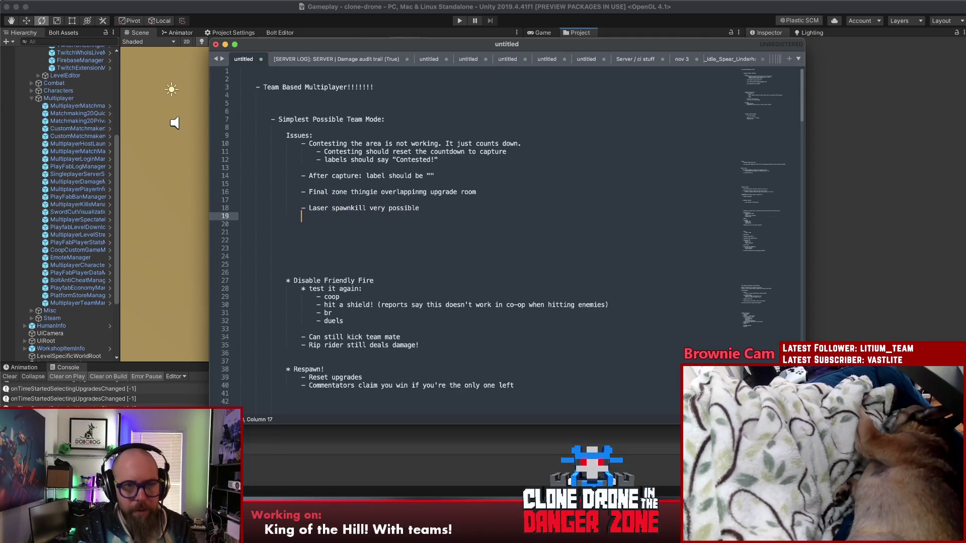
text(-)
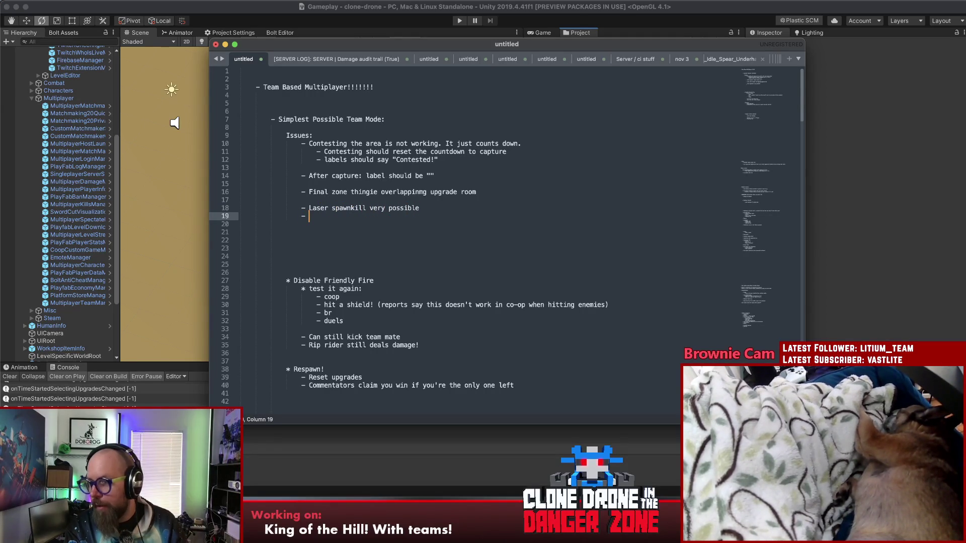
key(BackSpace)
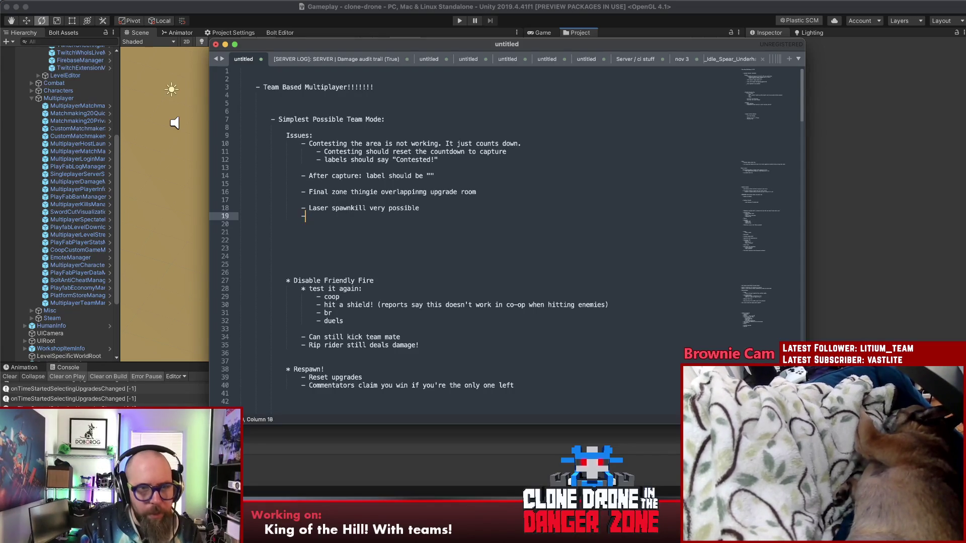
key(BackSpace)
key(Return)
text(- Bet)
key(BackSpace)
key(BackSpace)
key(BackSpace)
text(In waiting room:)
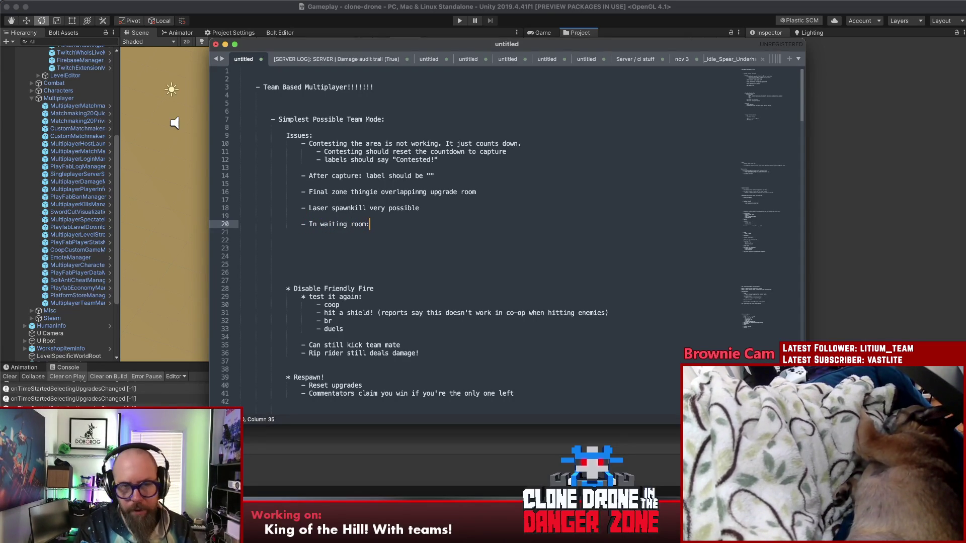
text( teams don't reset)
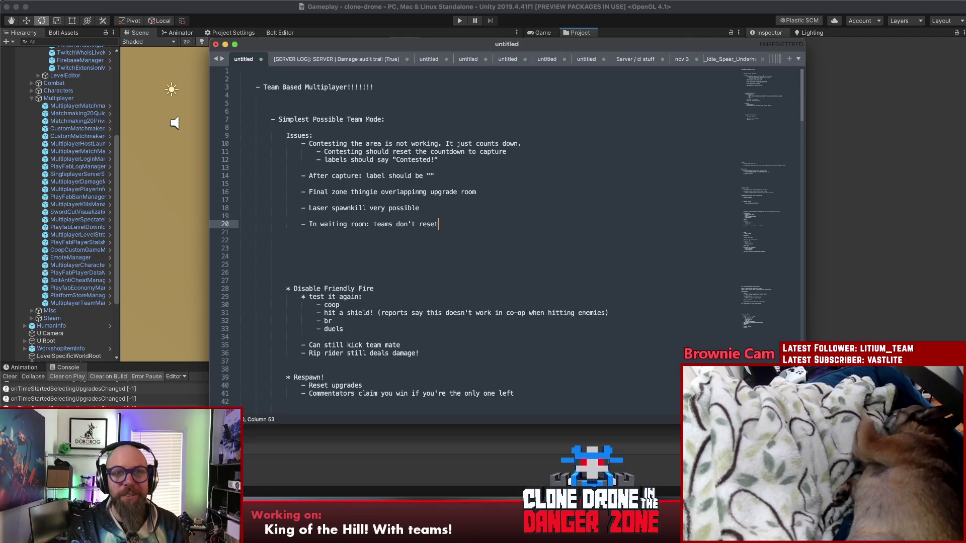
Add the issue 'spawn protection activates for team mates', fixing the typo
key(Return)
key(Return)
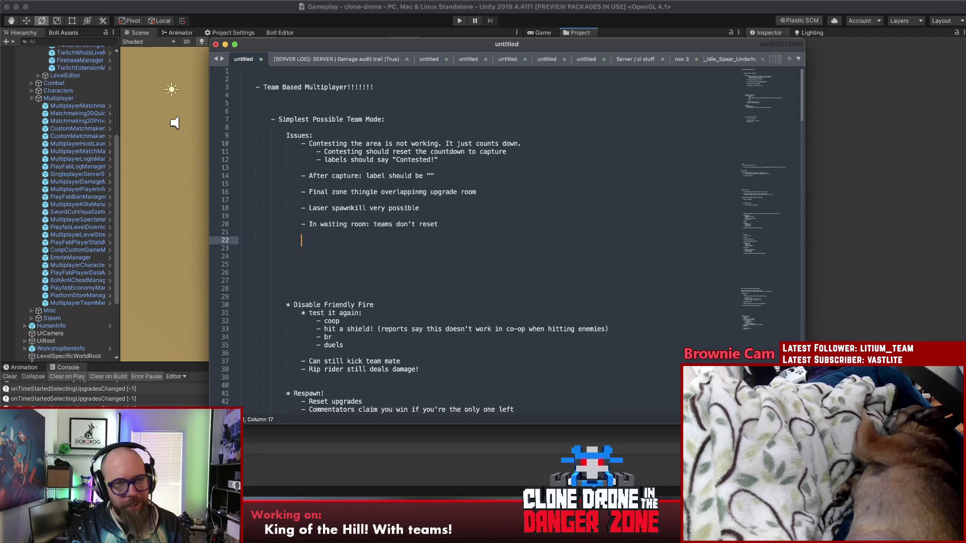
text(- spawnb)
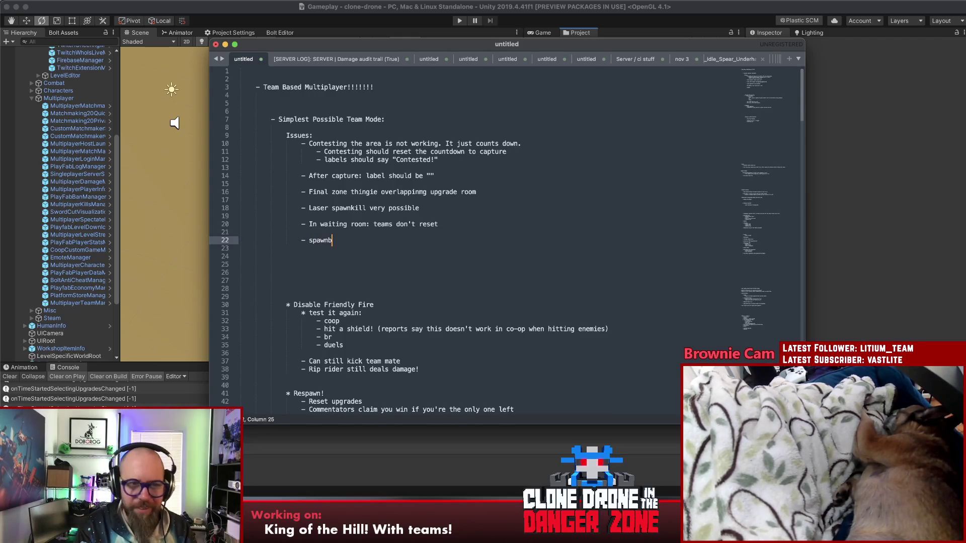
key(BackSpace)
text( prote)
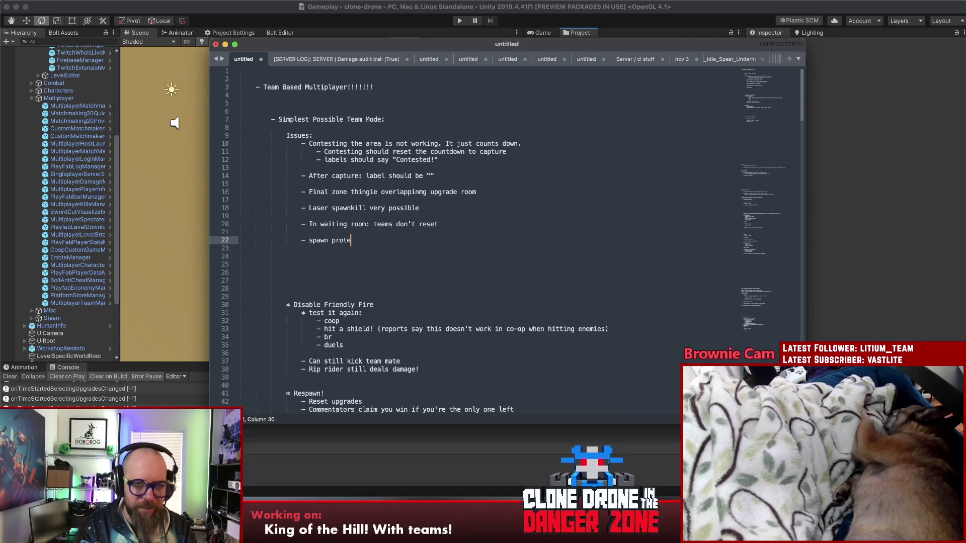
text(ction ac)
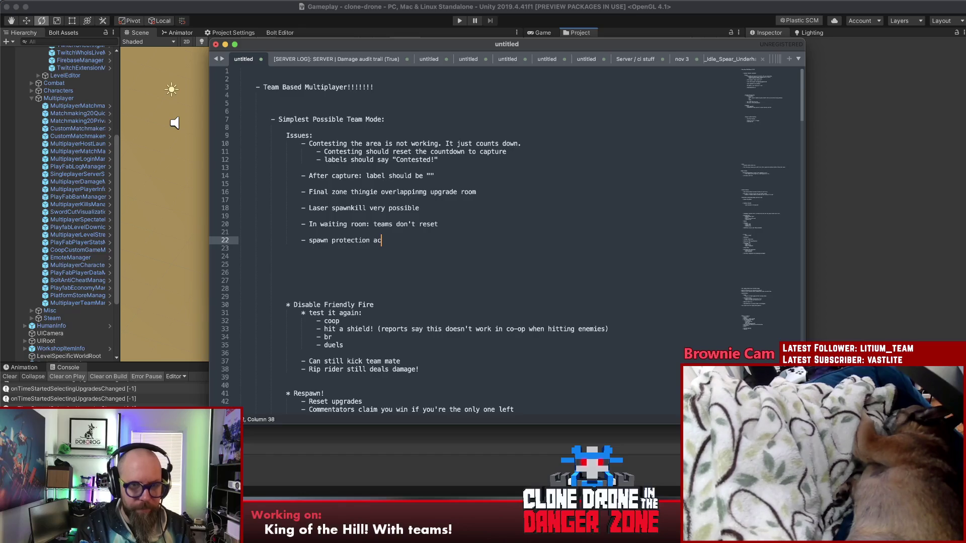
text(tivates for team mates)
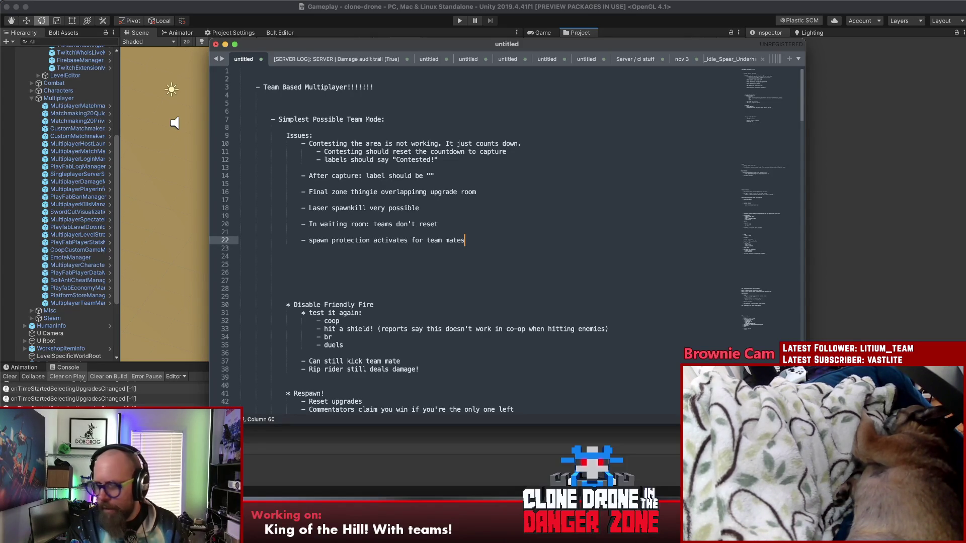
key(Up)
key(Up)
key(Up)
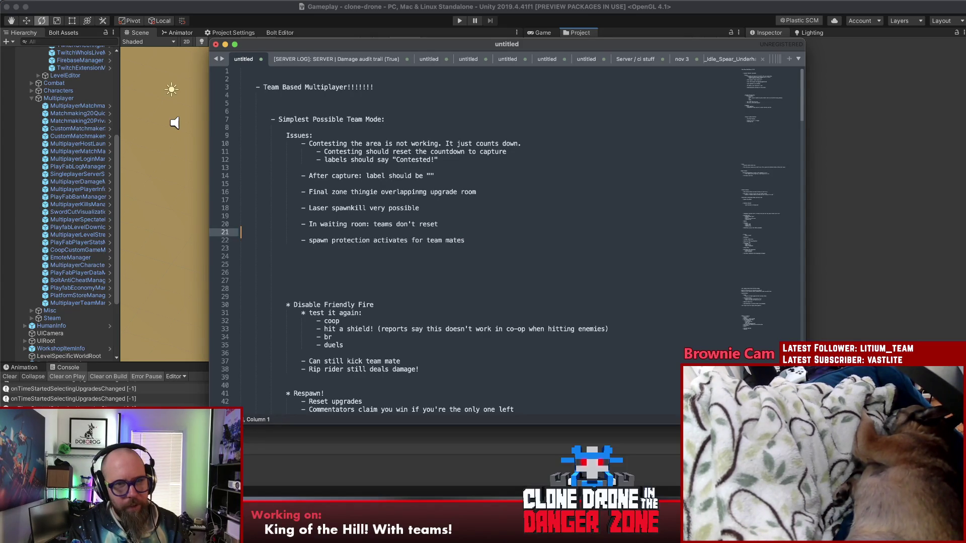
key(Down)
key(Down)
key(Down)
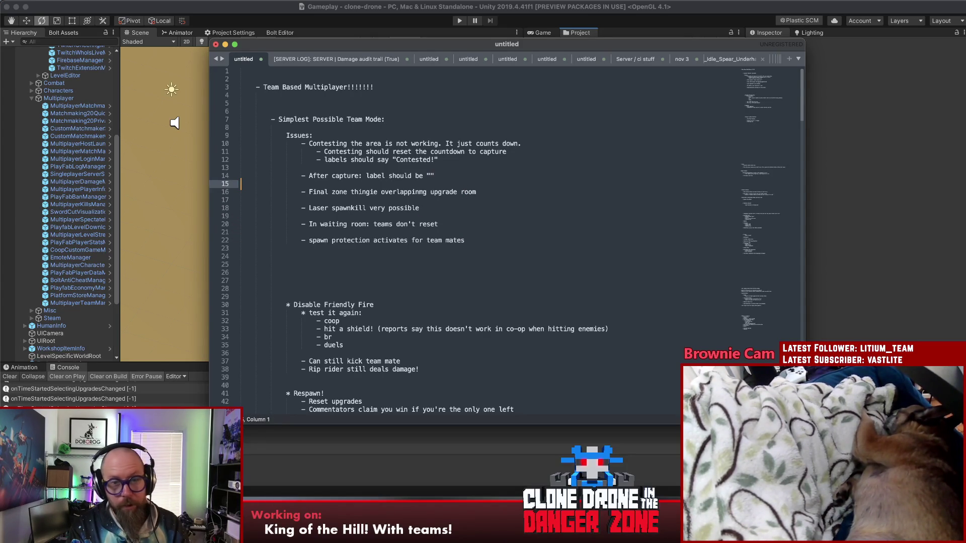
key(Return)
key(Return)
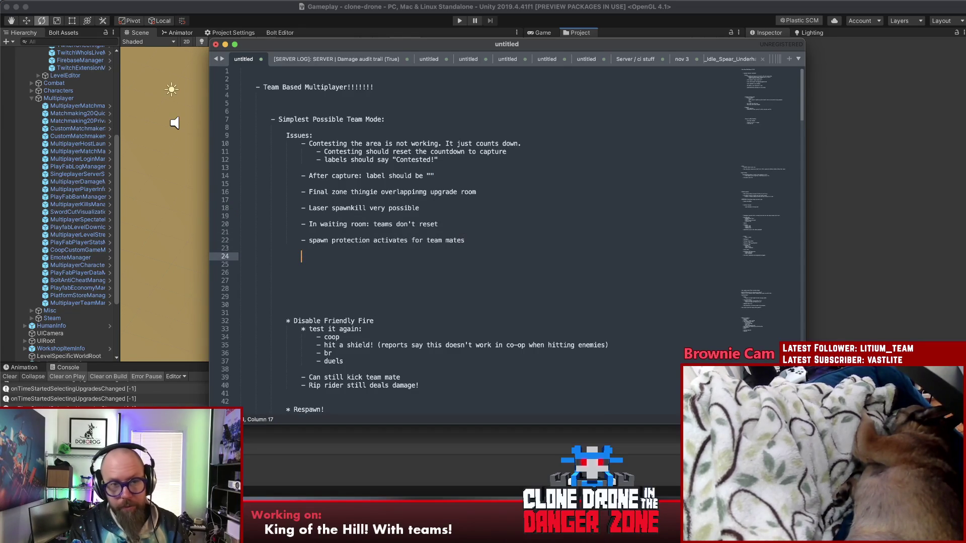
Add the issue 'It is confusing who is on what team' with sub-point 'Assign team colors?'
text(-)
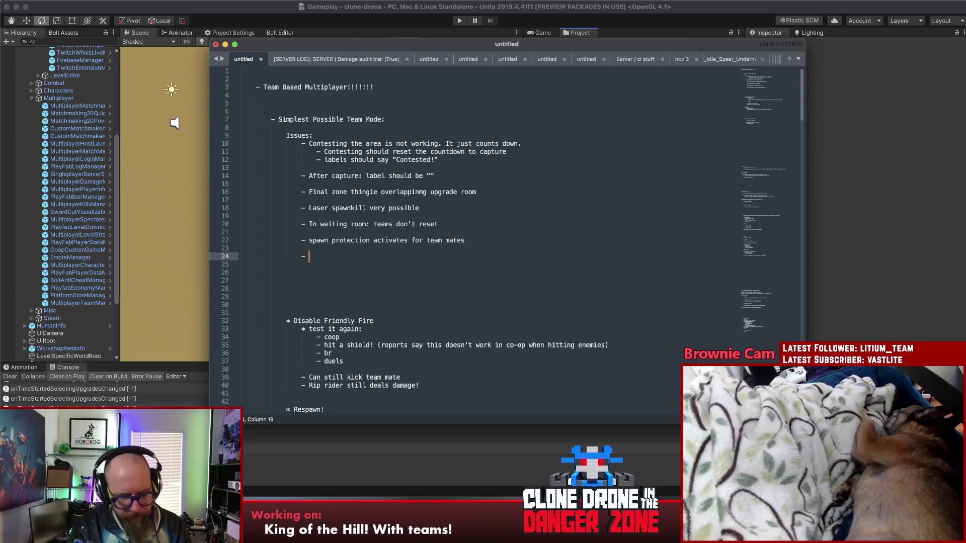
text(It is co)
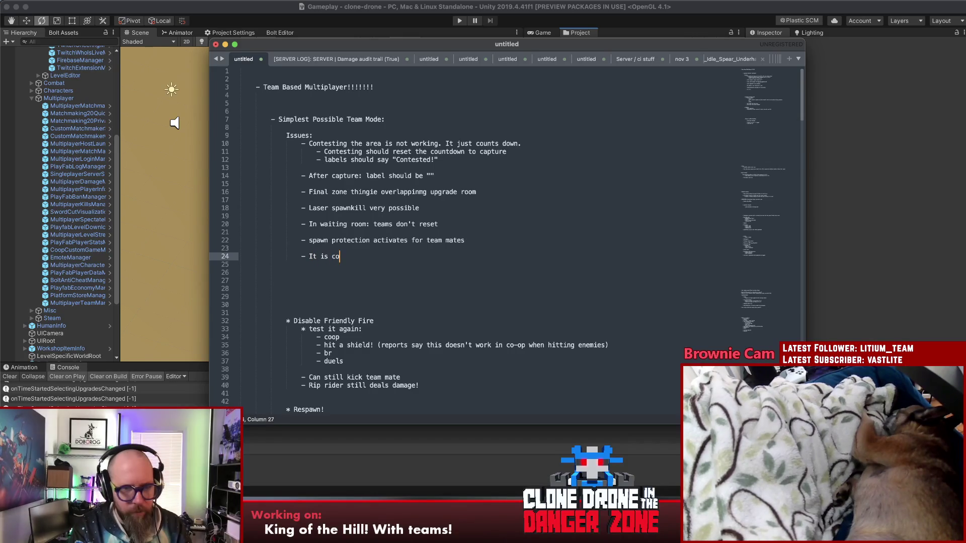
text(nfusing who is on what team)
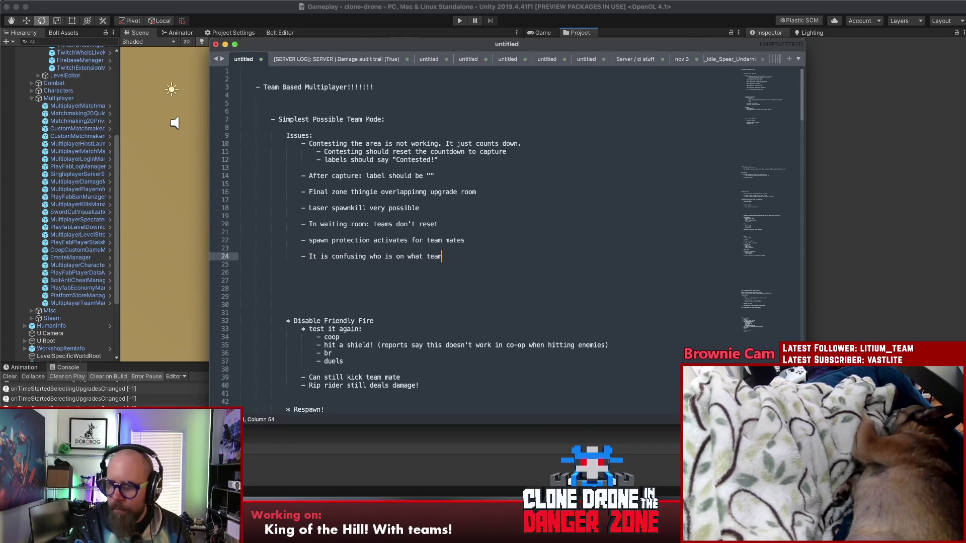
key(Return)
key(Tab)
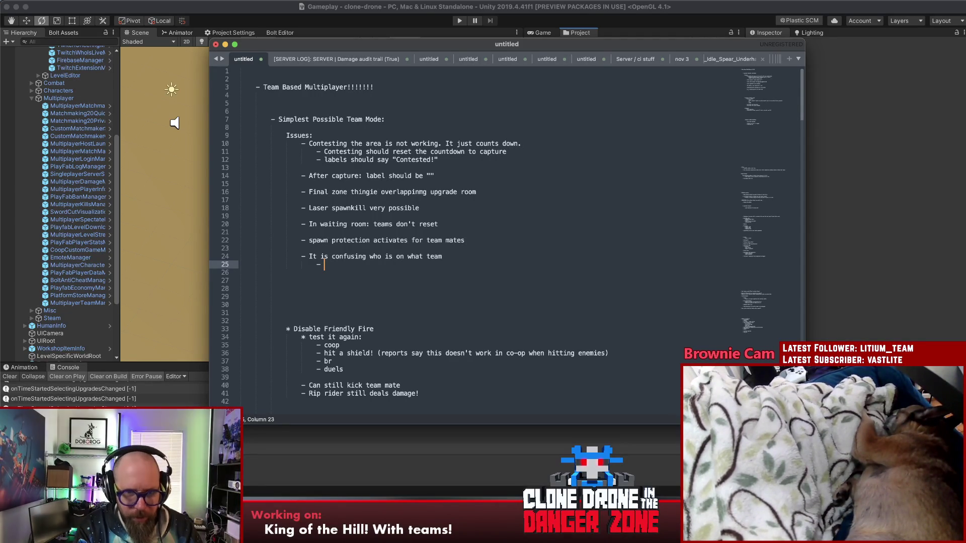
text(As)
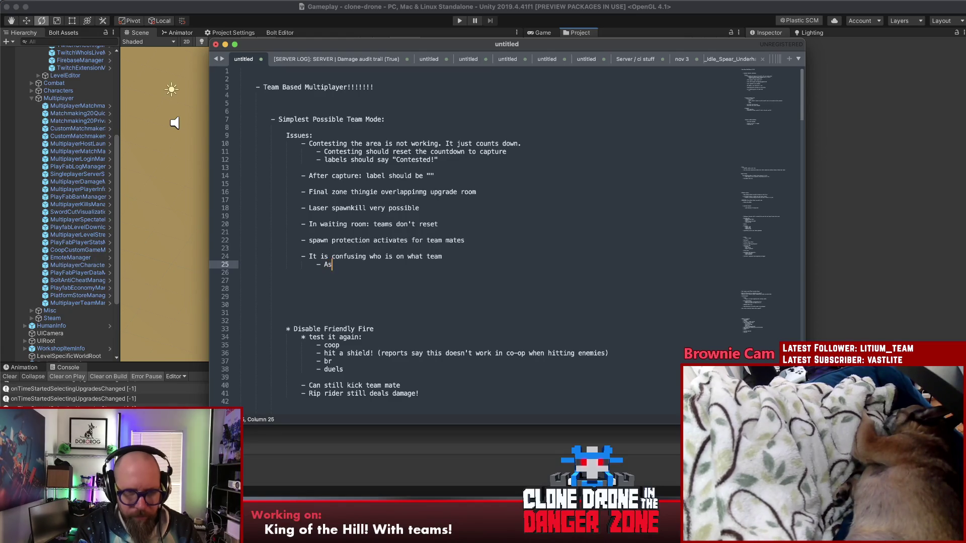
text(sign team colors?)
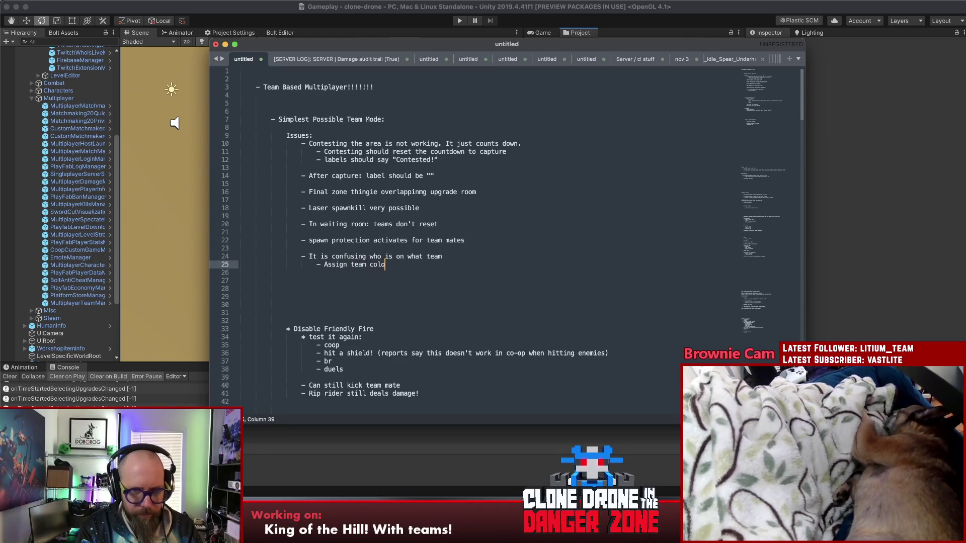
Extend it to 'Assign team colors to character models' and add 'Show the nametag from further away'
key(Return)
text(-)
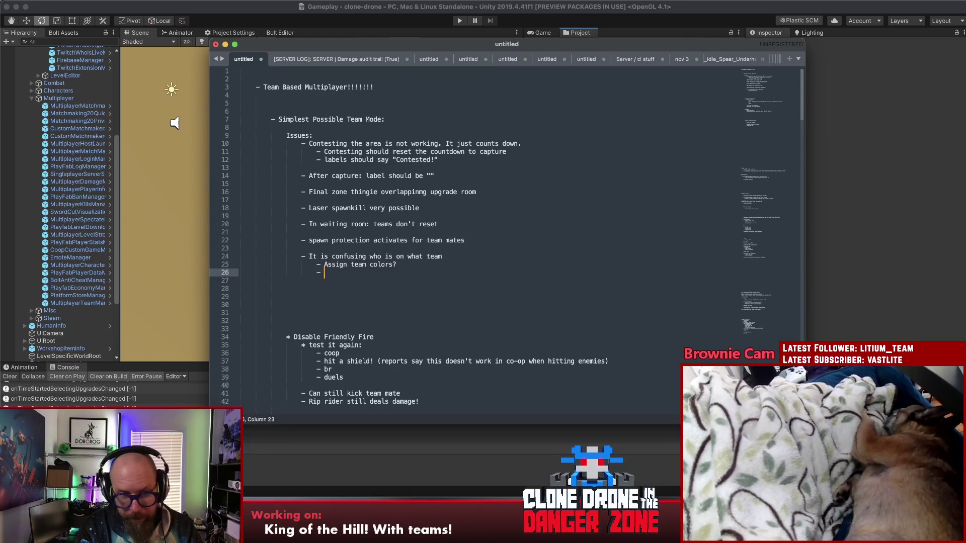
click(397, 265)
text(to charact)
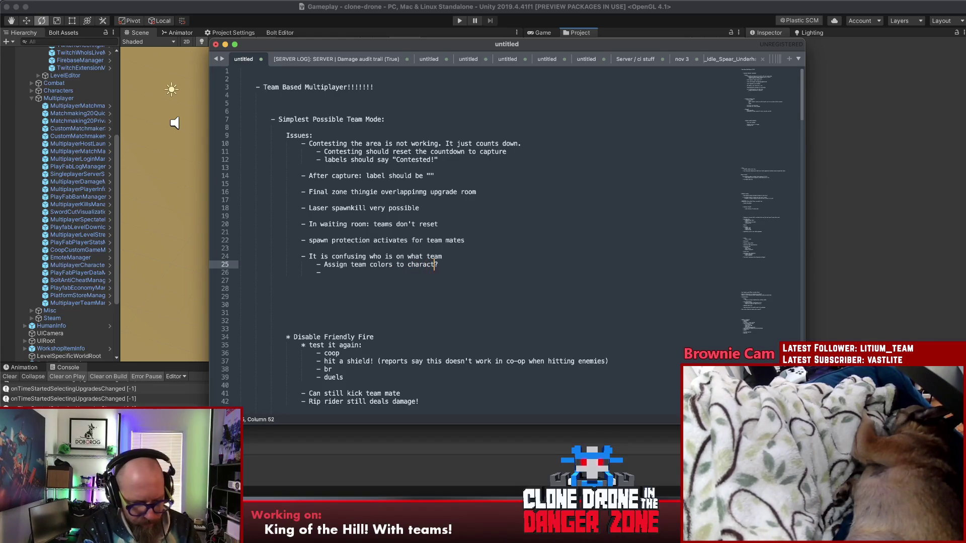
text(er models)
key(Down)
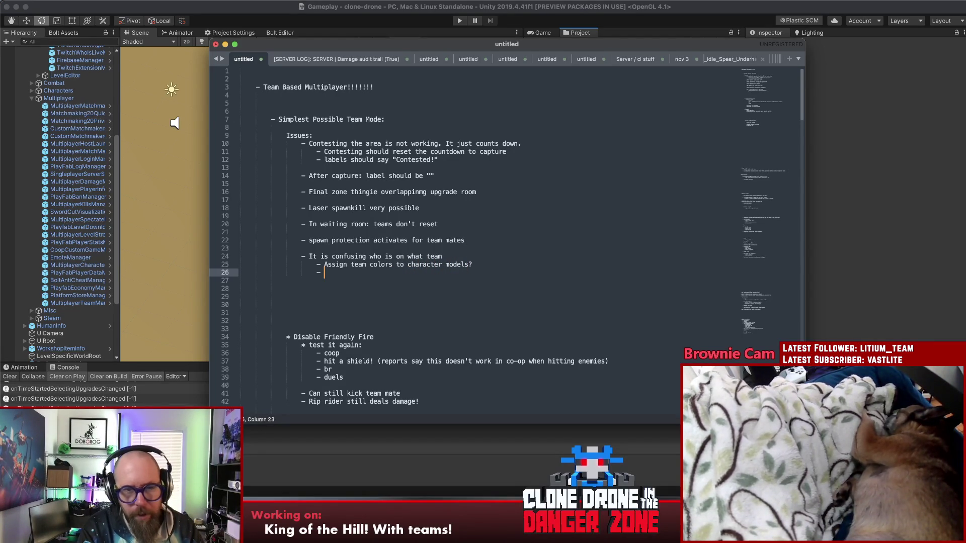
text(nametag from f)
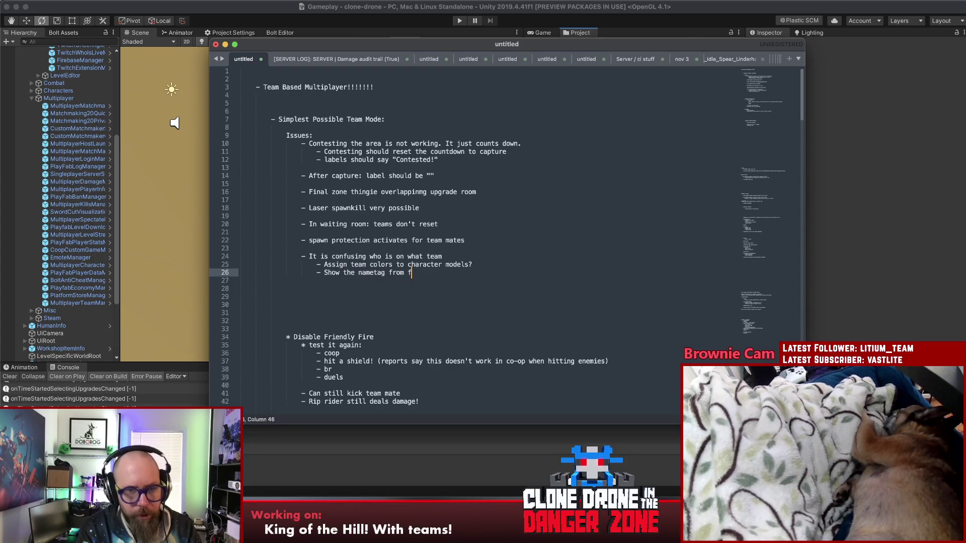
text(urther away)
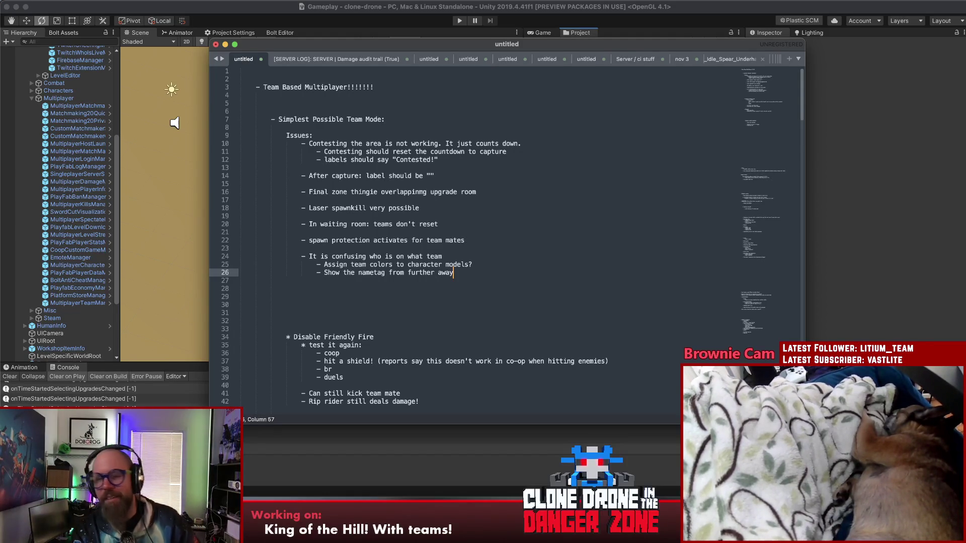
key(Up)
key(Up)
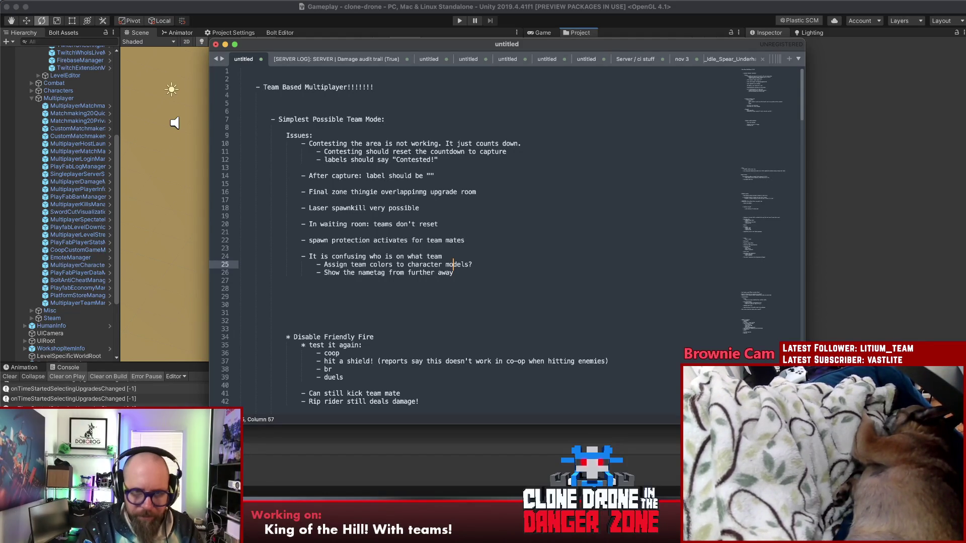
Add the indented fix '- Remove the final zone box?' below the final zone issue, leaving a blank line after
key(Down)
key(Down)
key(Up)
key(Up)
key(Up)
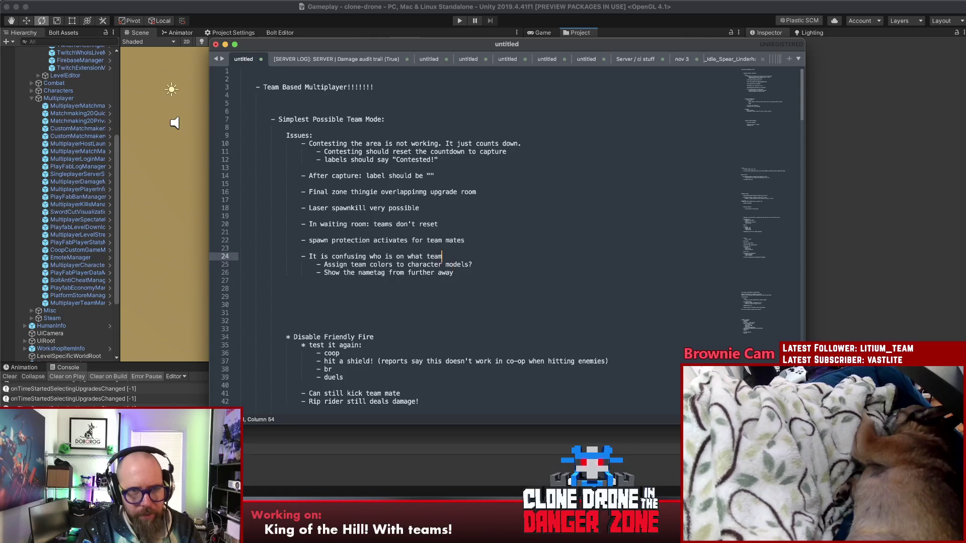
key(Up)
key(Up)
key(Up)
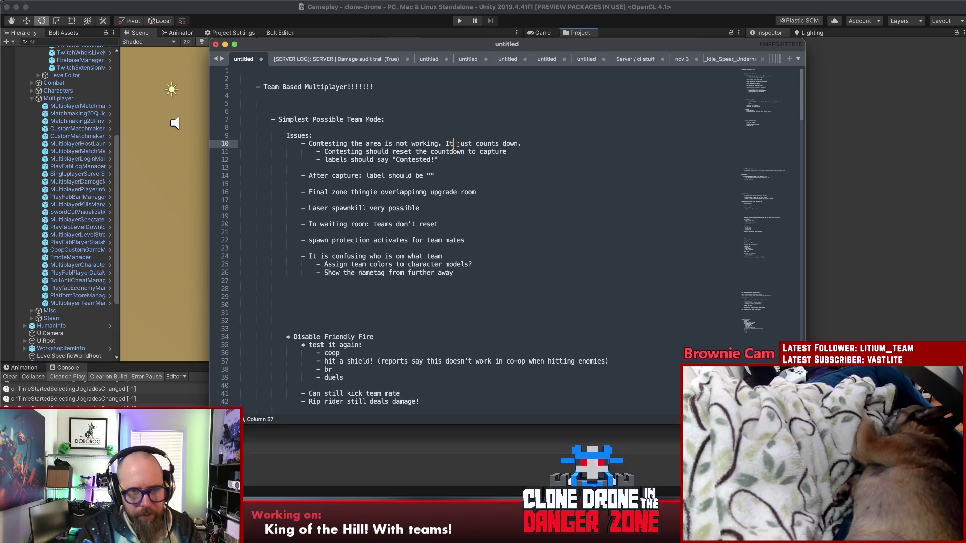
key(Down)
key(Down)
key(Down)
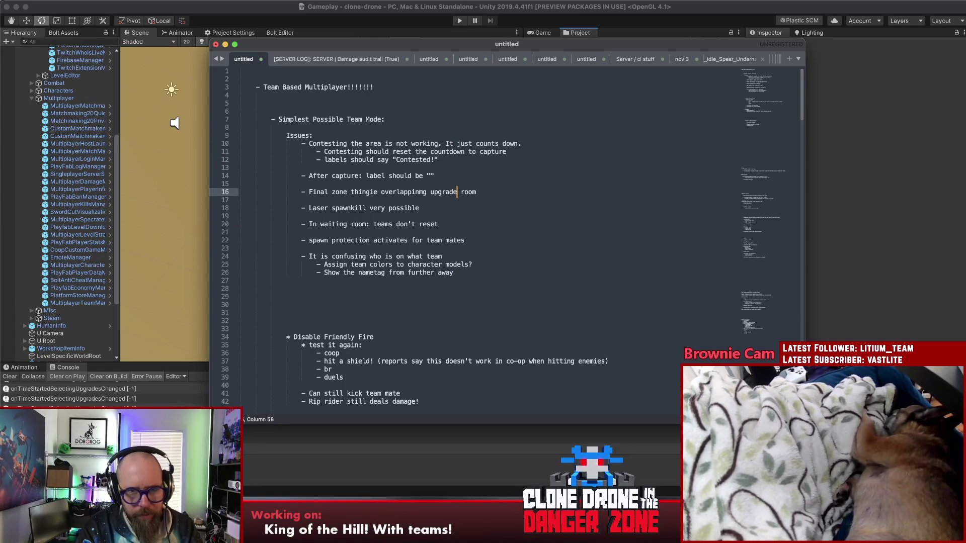
key(Right)
key(Right)
key(Right)
key(Return)
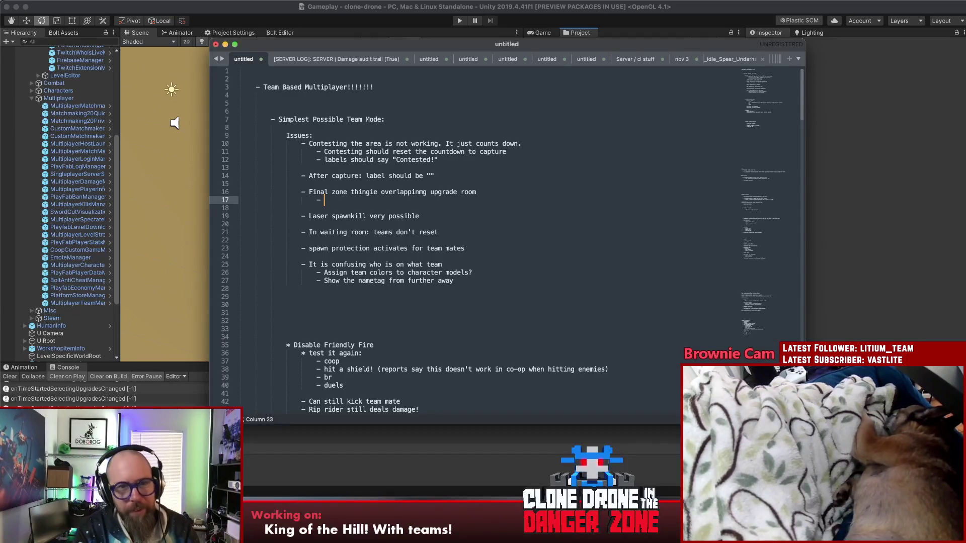
text(Remove t)
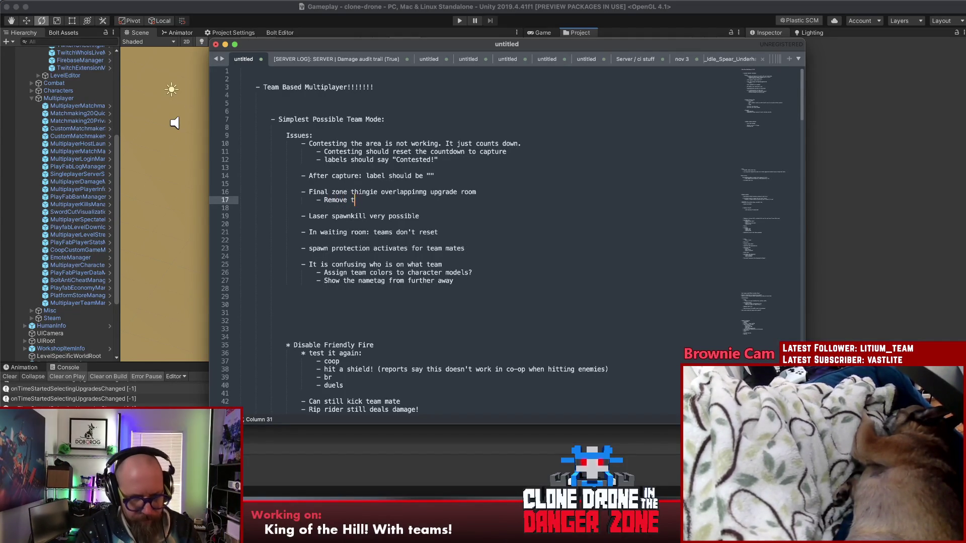
text(he final zo)
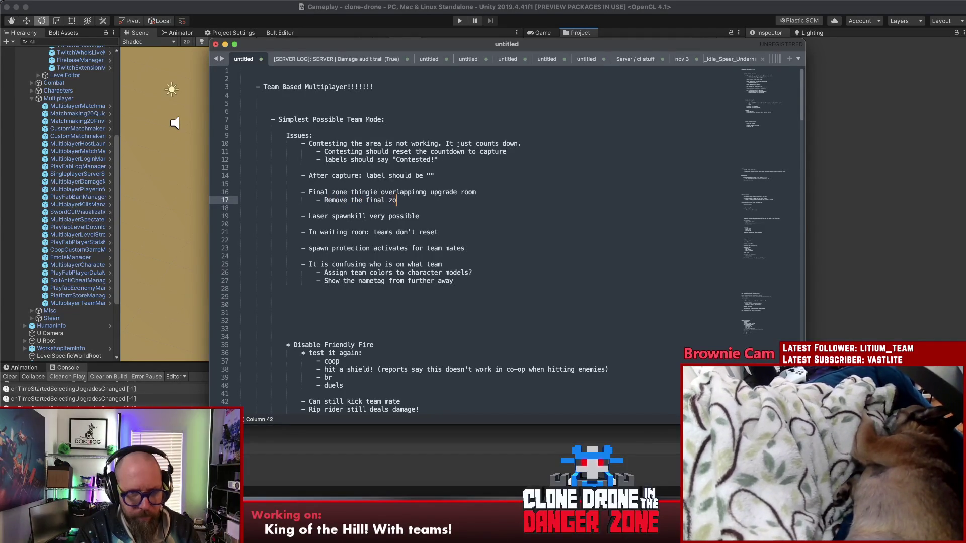
text(ne box?)
key(Return)
key(Return)
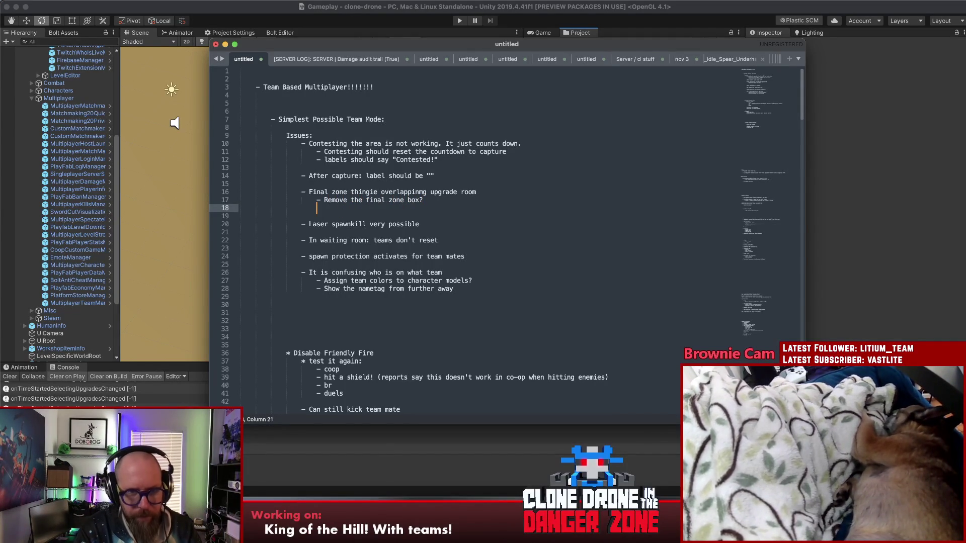
click(317, 208)
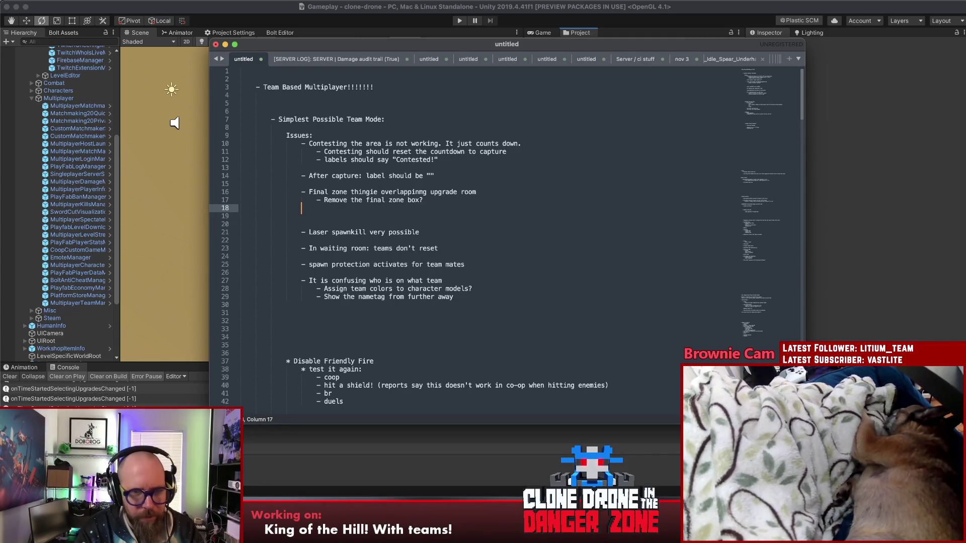
Add the issue 'Very hard to see the countdown' with fixes 'Hover in the air' and 'Make team captain hover there!'
key(Return)
key(BackSpace)
text(- V)
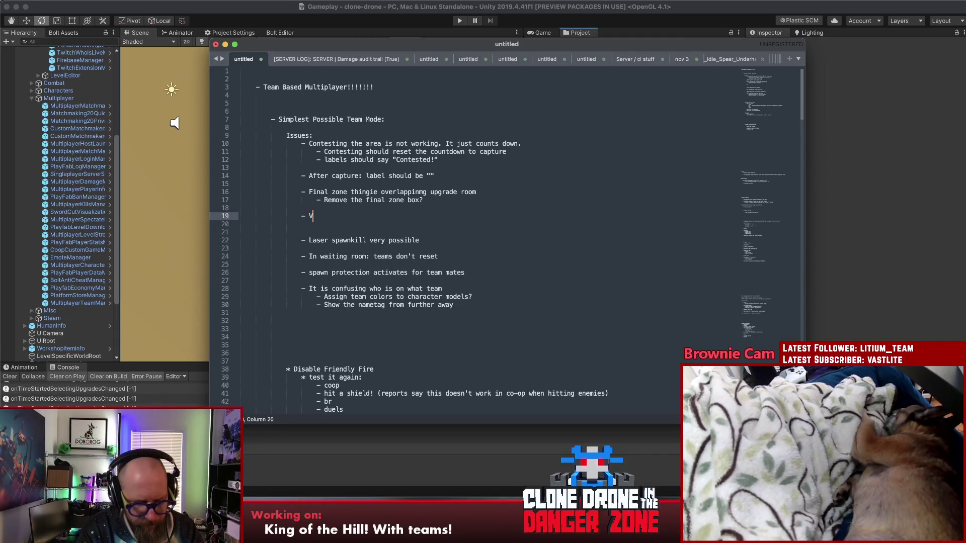
text(ery hard top)
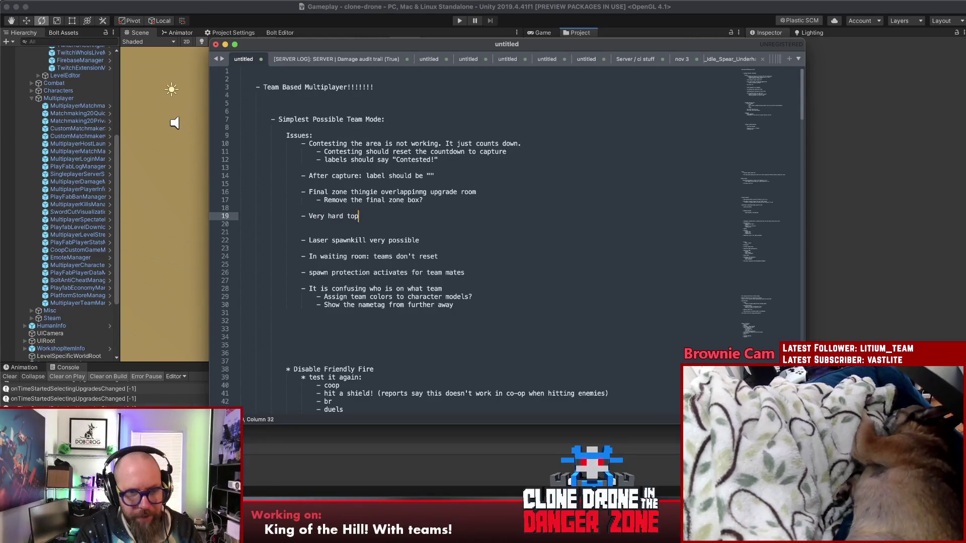
key(BackSpace)
text( see the countdown)
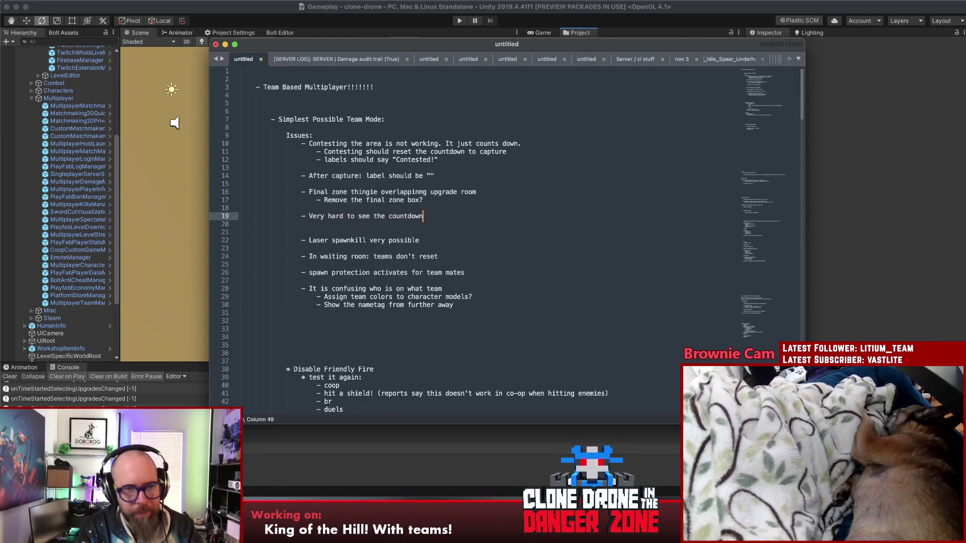
key(Return)
key(Tab)
text(- )
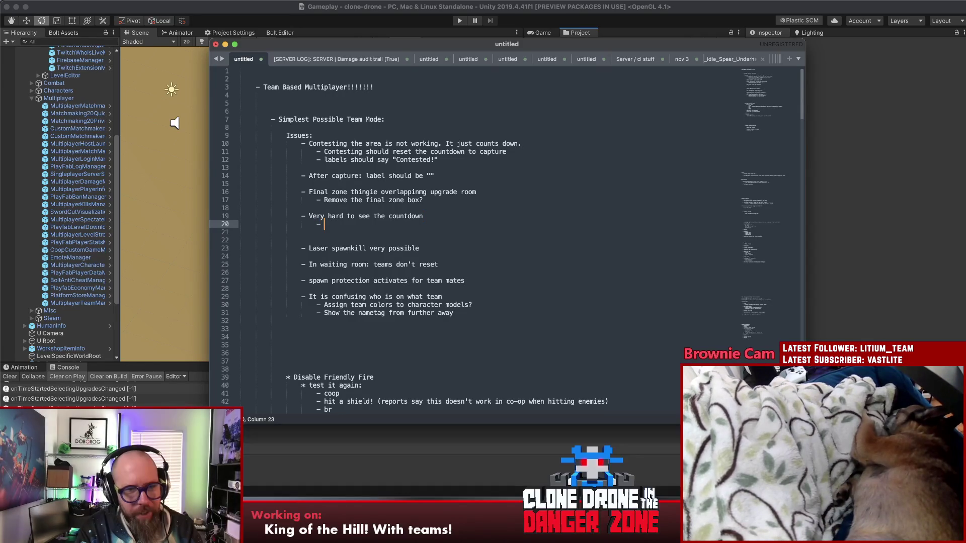
text(Hover in the air)
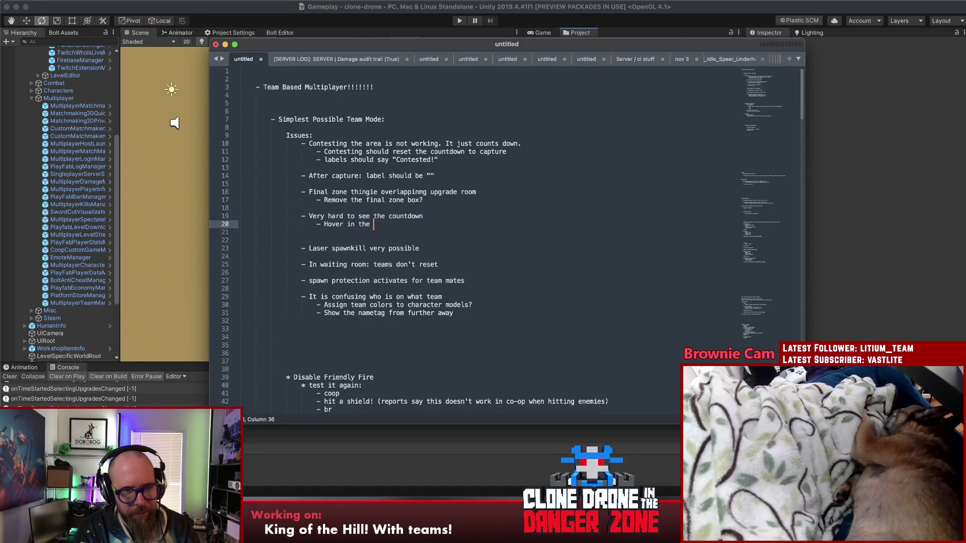
key(Return)
text(Make the)
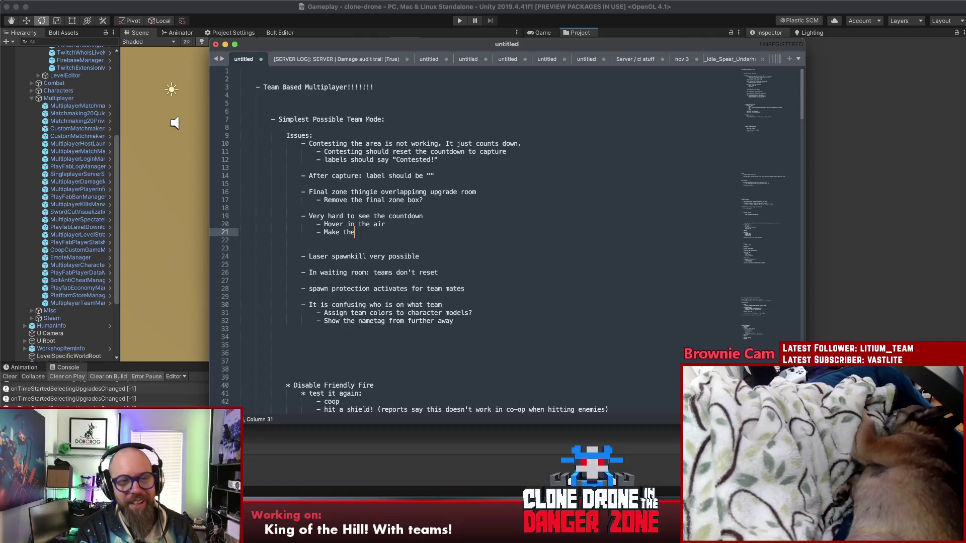
key(BackSpace)
key(BackSpace)
text(ea)
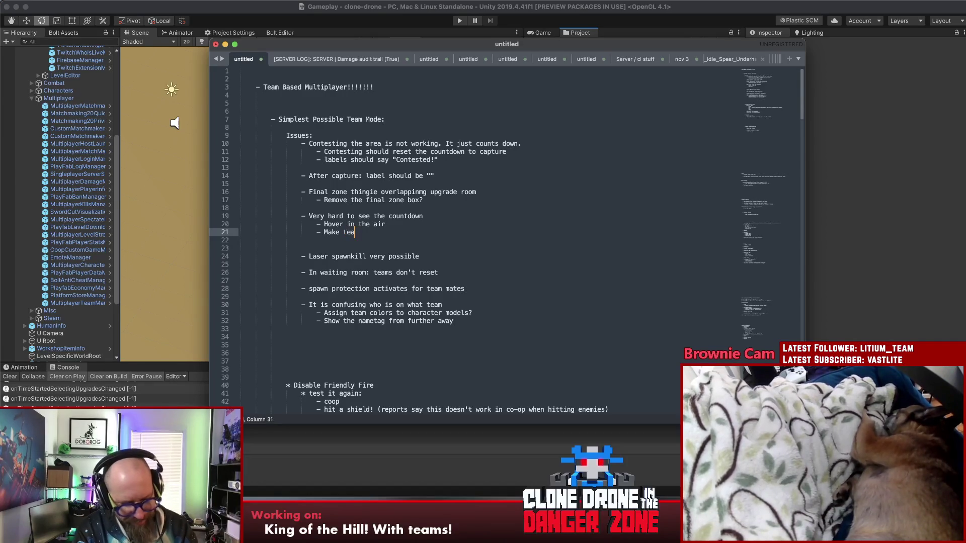
text(m captain hover there!)
Change the first countdown fix to read 'Hover UI in the air'
click(385, 224)
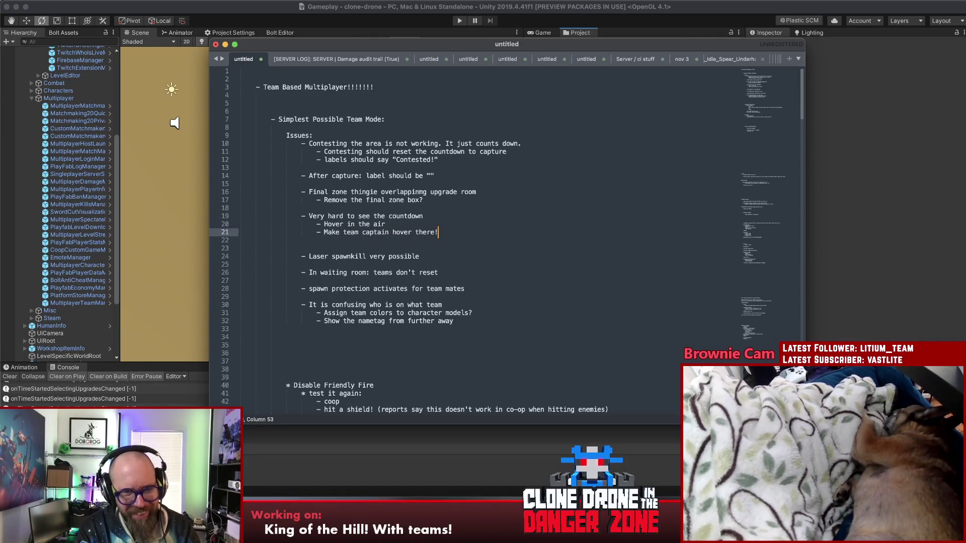
click(359, 224)
text(UI)
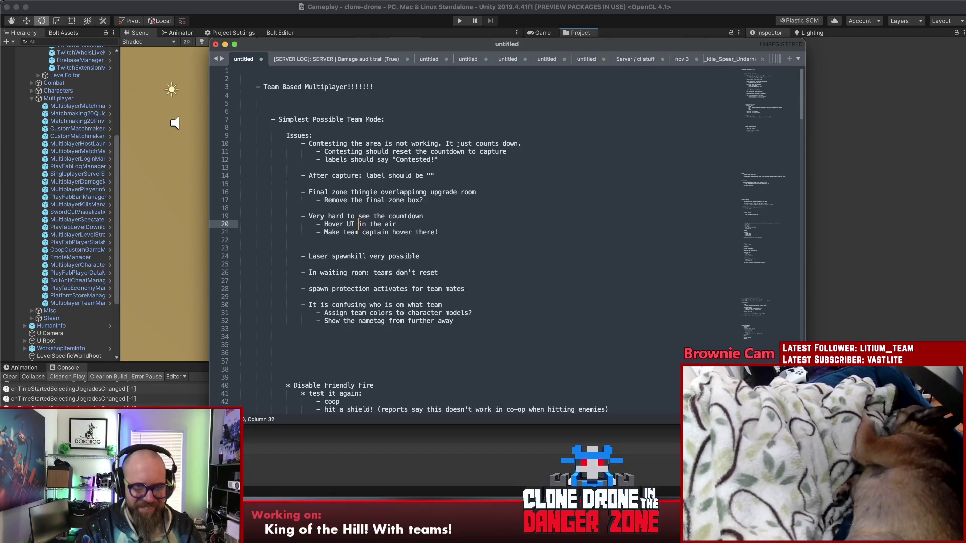
key(Down)
key(super+Left)
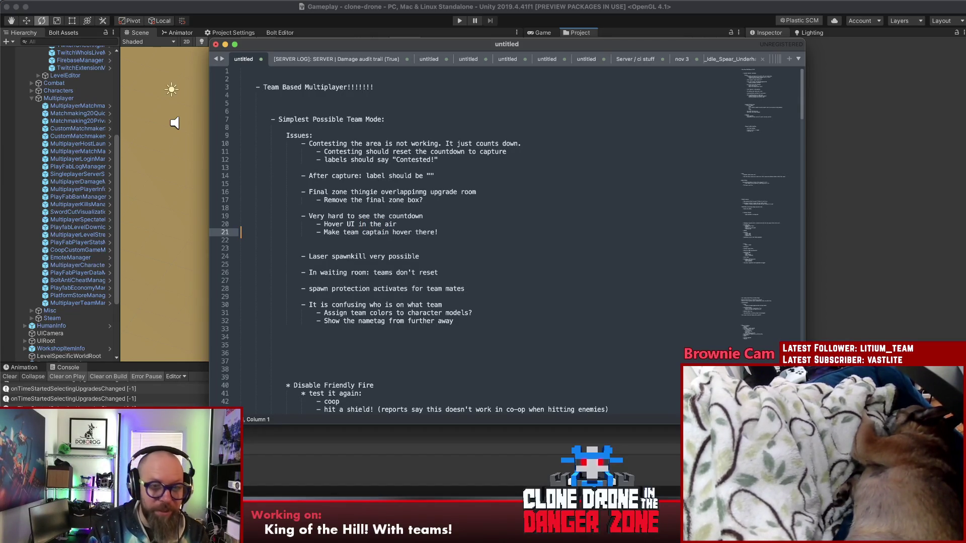
Add '- Make the names for ping/kill list grouped by team' as a fix under the team confusion issue
click(485, 233)
key(Return)
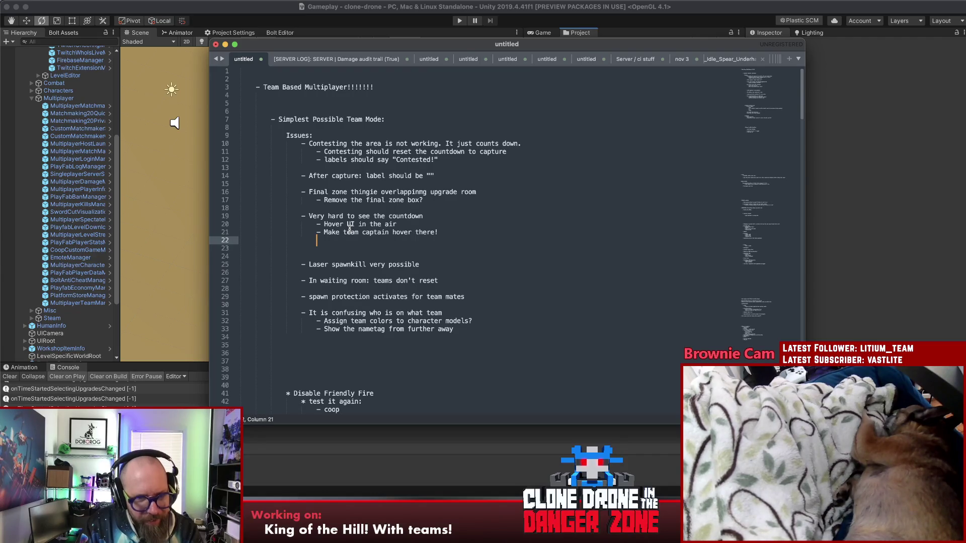
click(455, 332)
key(Return)
text(- M)
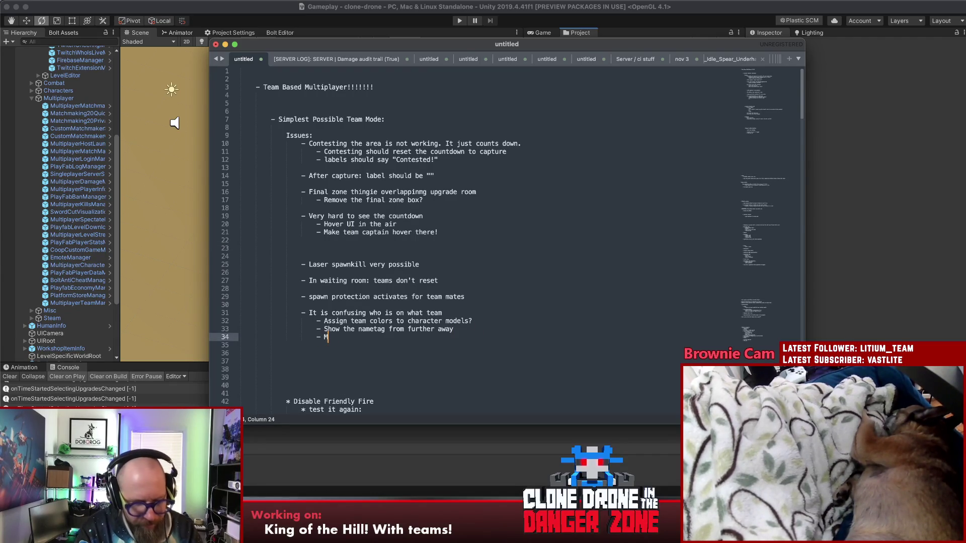
text(ake the names f)
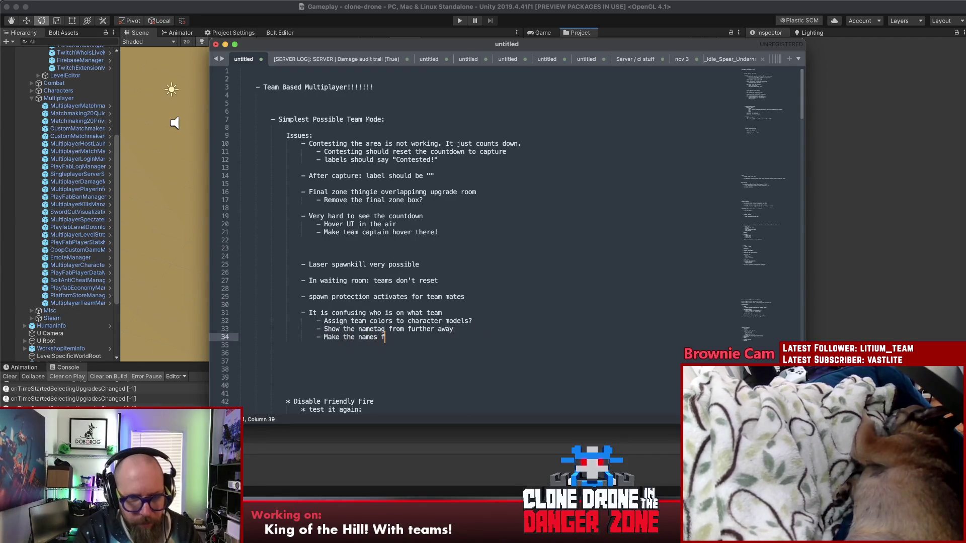
text(or ping)
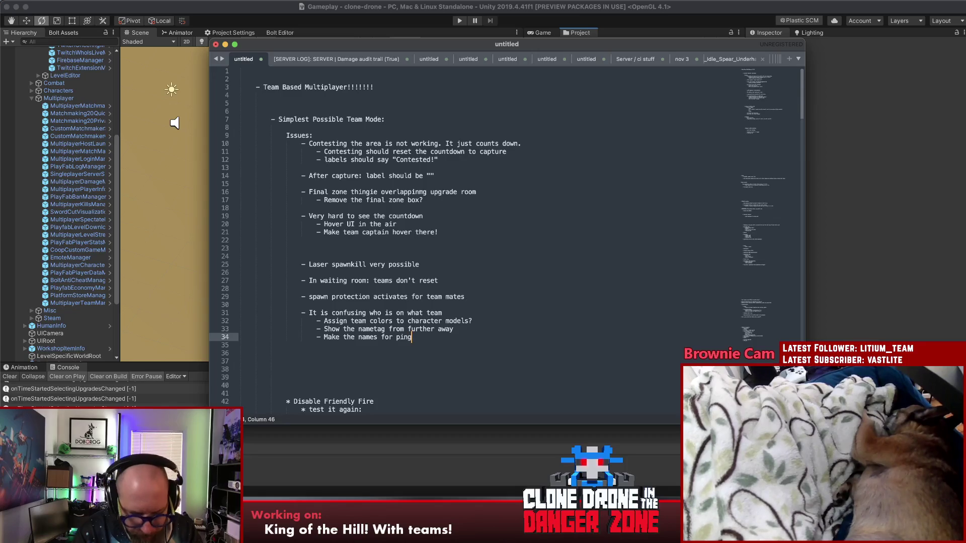
text(/kill list )
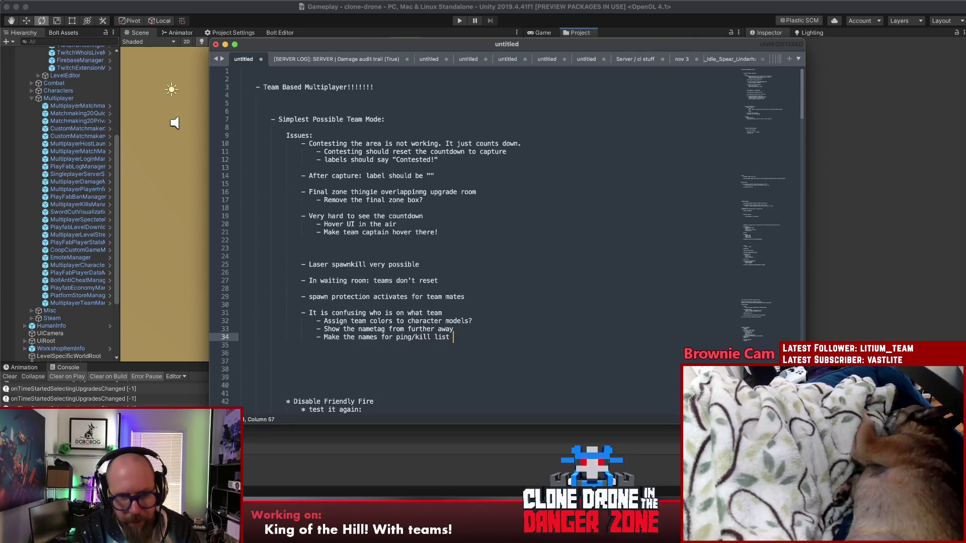
text(grouped by team)
Tidy the blank lines around the grouping note and open a new line below it
key(Up)
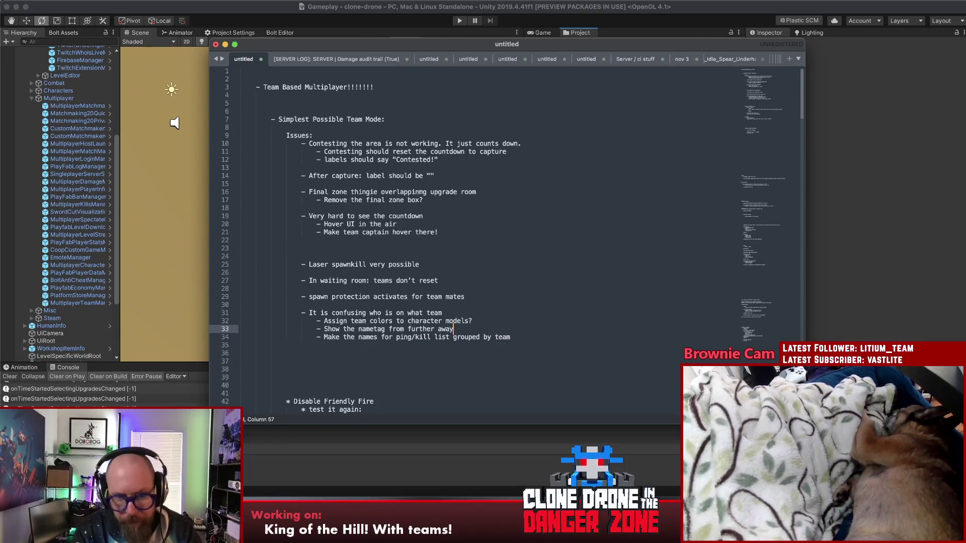
key(Return)
key(Down)
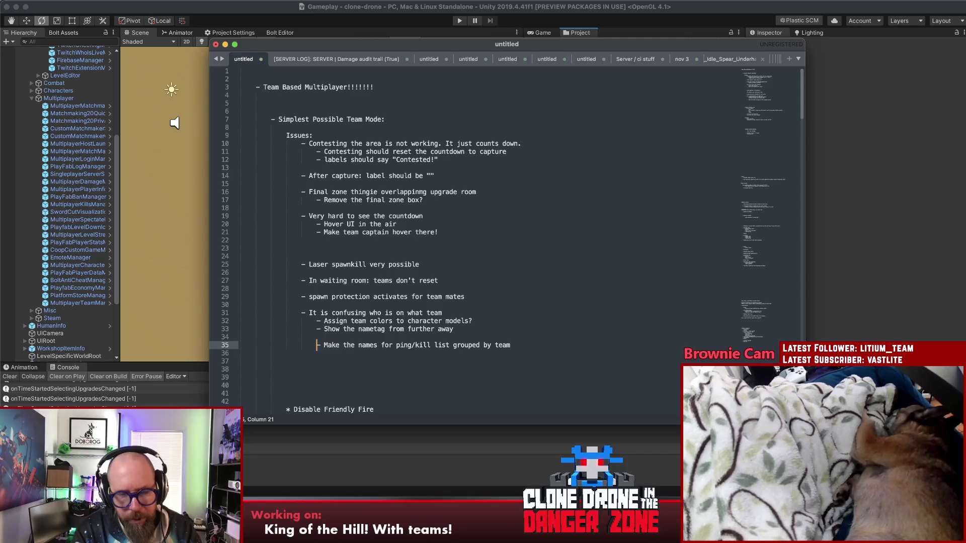
key(Down)
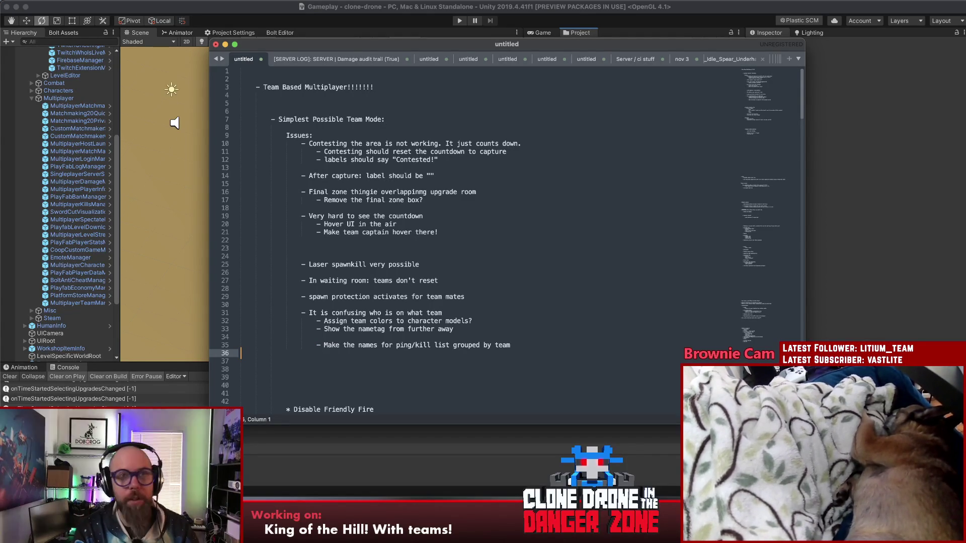
key(Up)
key(Up)
key(Up)
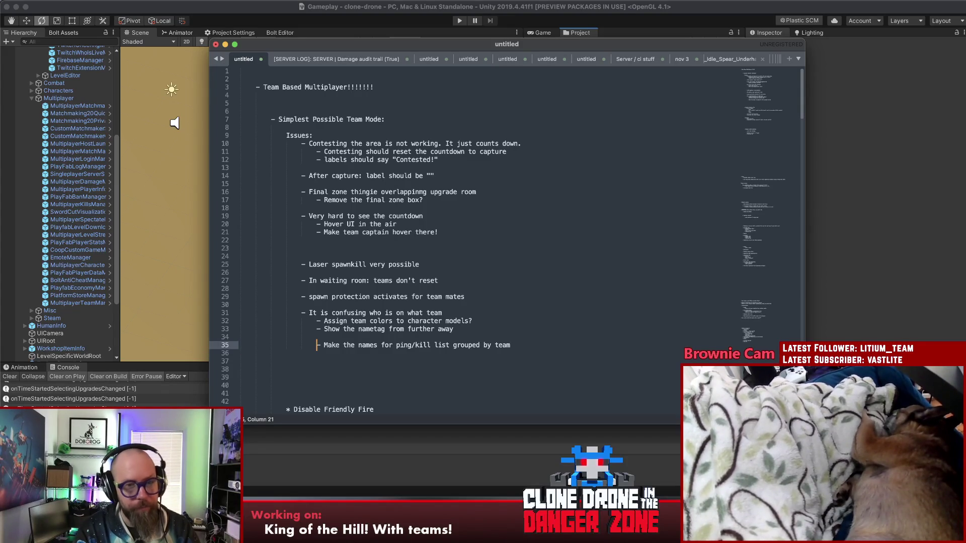
key(Down)
key(Down)
key(Down)
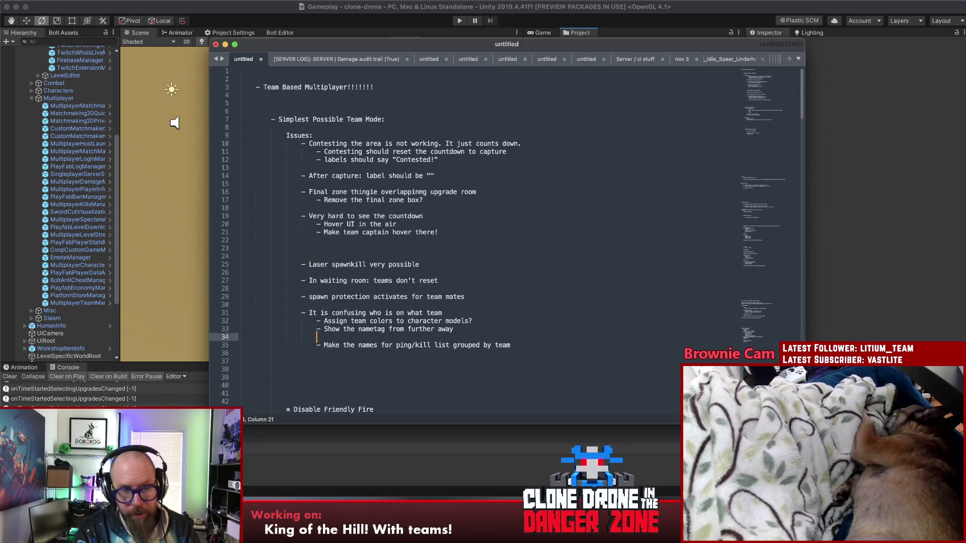
key(BackSpace)
key(BackSpace)
key(BackSpace)
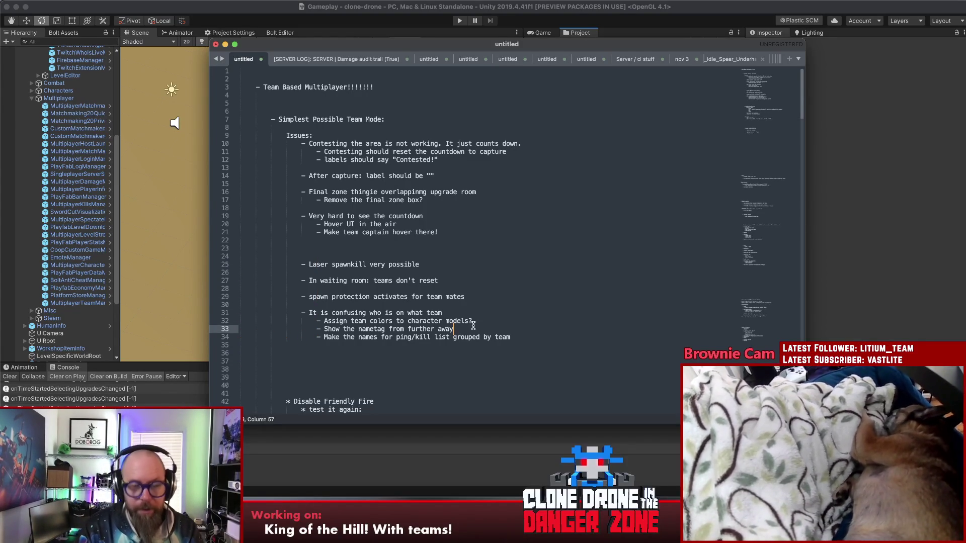
click(549, 336)
key(Return)
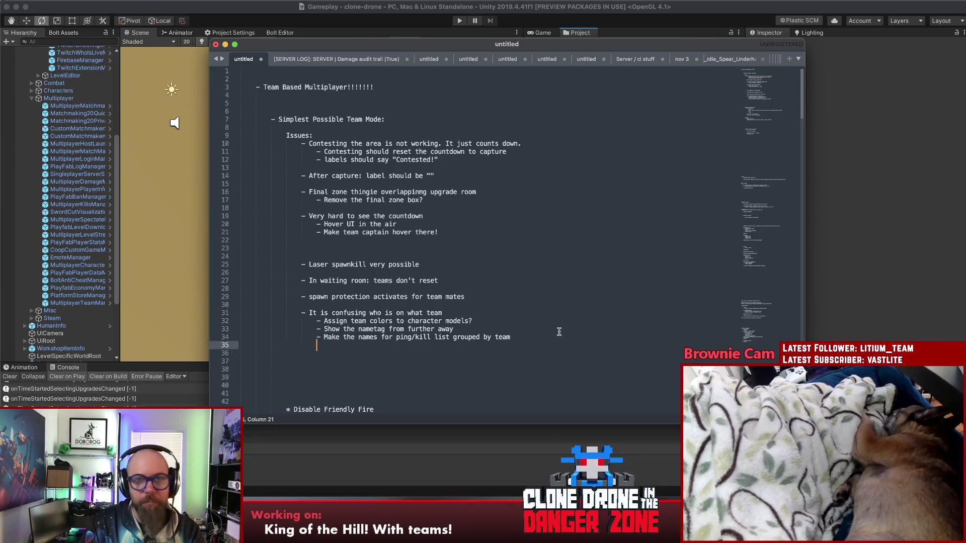
Write the sub-bullet '- On screen UI Show your team and objective progress' under the team-confusion issue
text(On screen UI)
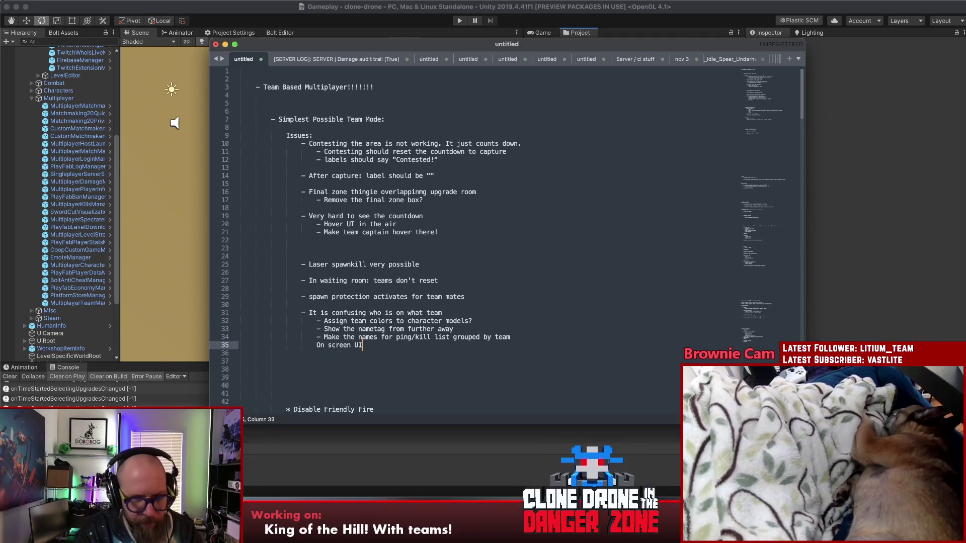
key(super+Left)
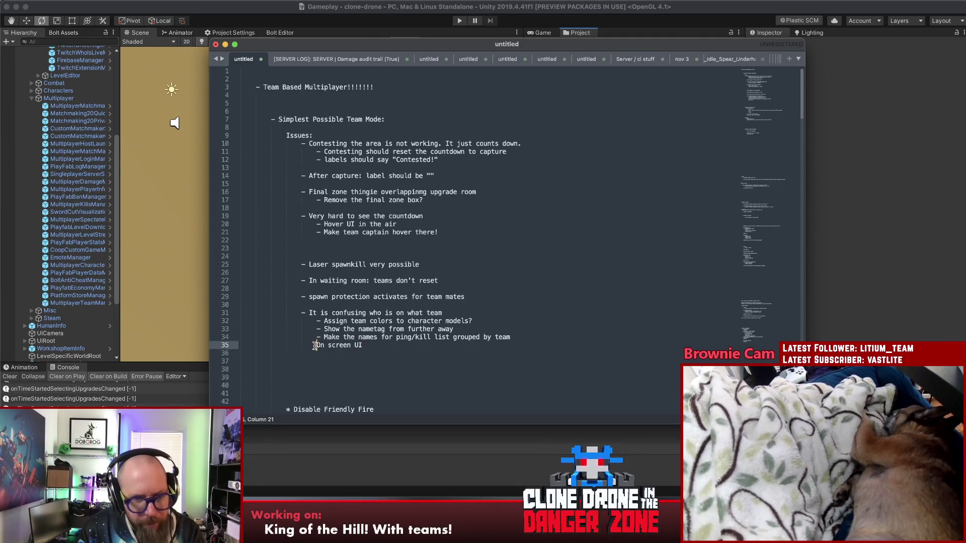
text(-)
key(super+Right)
text(S)
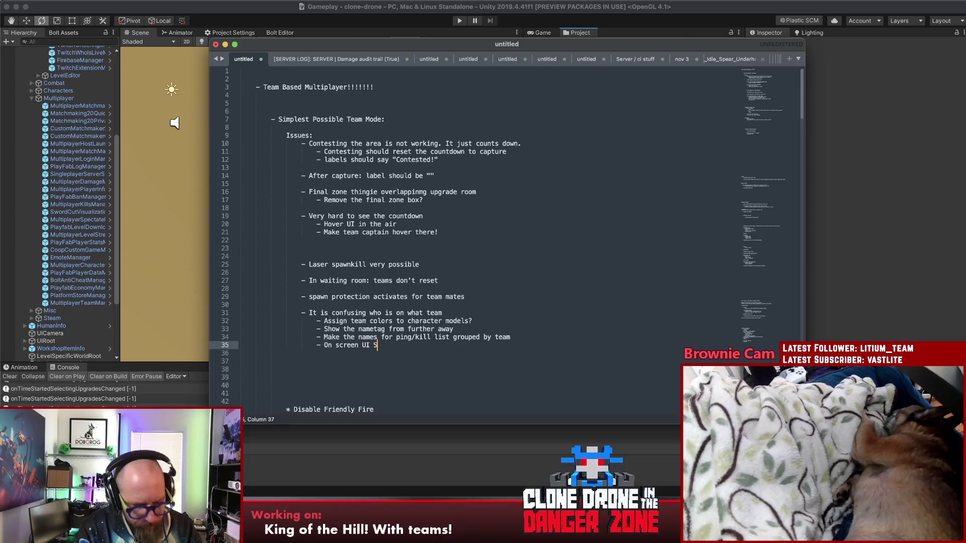
text(how your team)
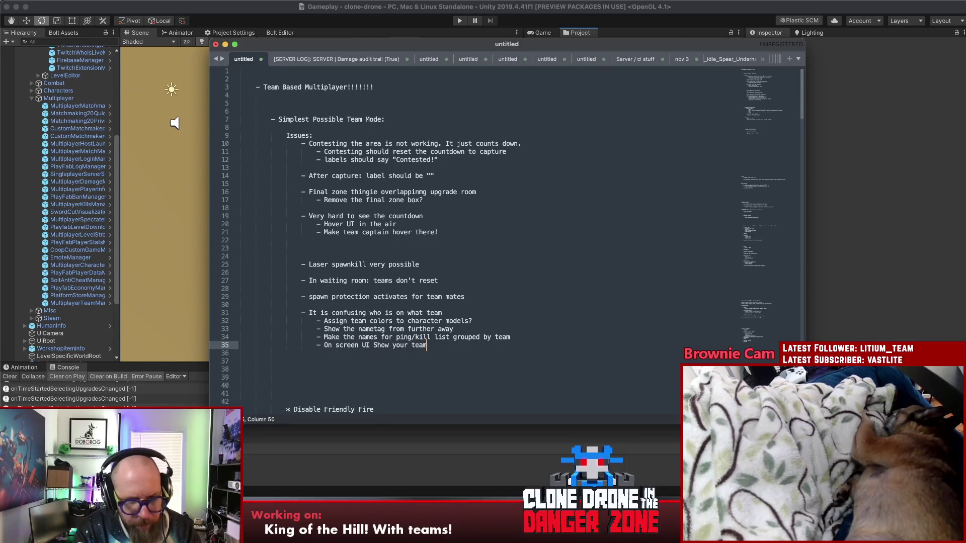
text( and)
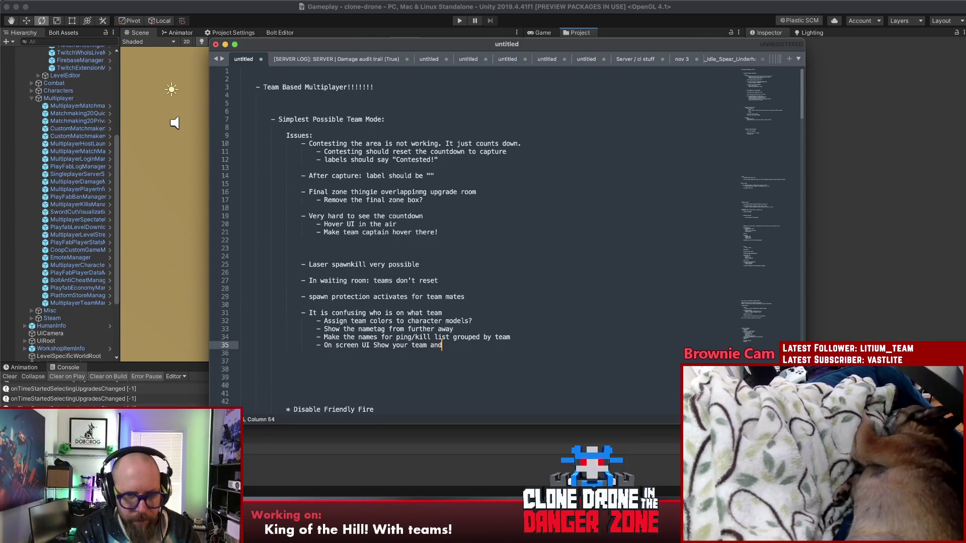
text( objective pro)
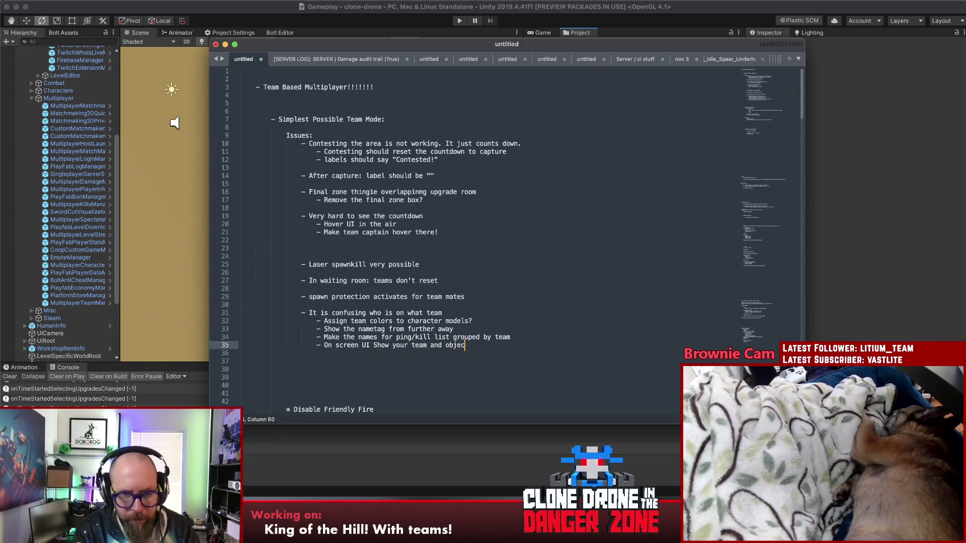
text(gress)
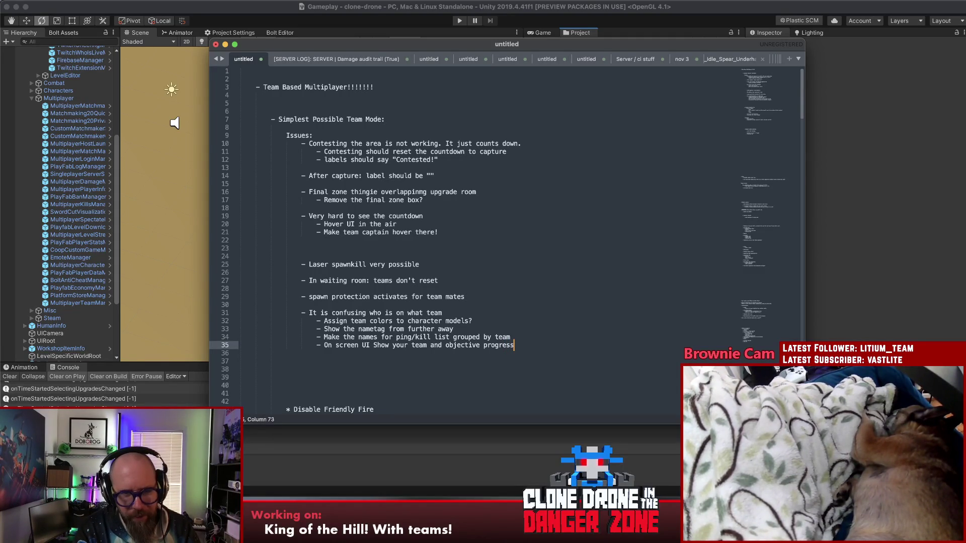
key(Up)
key(Up)
key(Up)
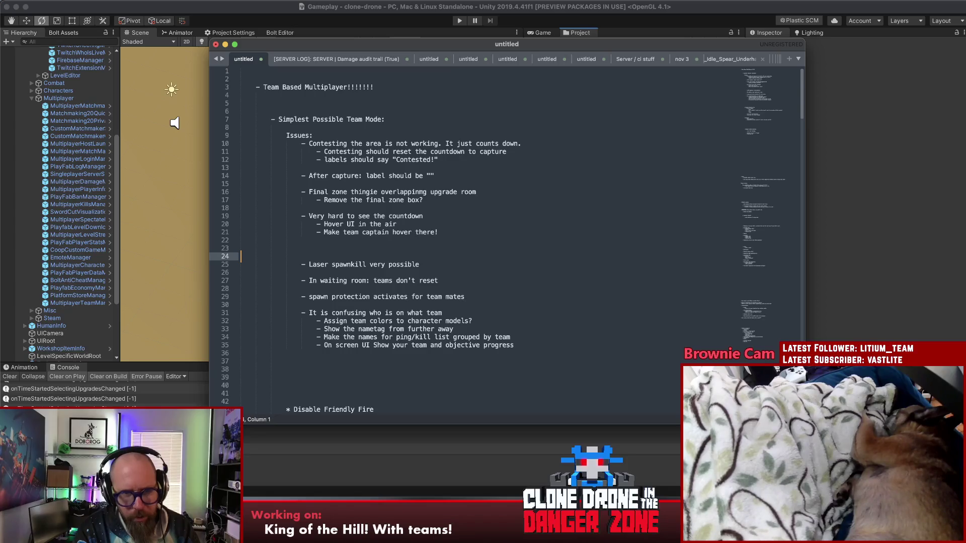
Delete the extra blank lines above the 'Laser spawnkill' issue
key(BackSpace)
key(BackSpace)
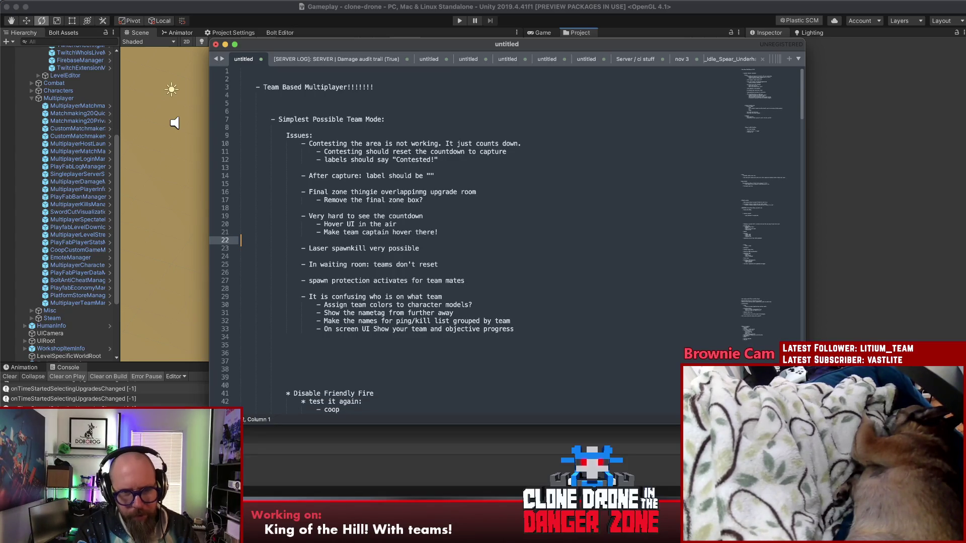
key(Up)
key(Up)
key(Up)
key(Down)
key(Down)
key(Down)
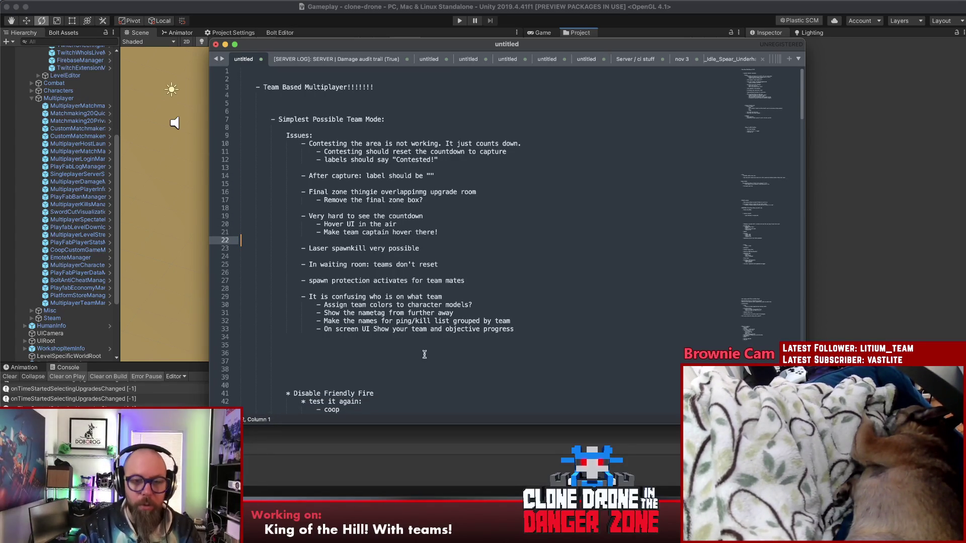
Add the indented bullet '- Respawning time is very inconsistent, make it per character'
click(560, 336)
key(Return)
key(Tab)
key(Tab)
key(Tab)
text(- Respawning time)
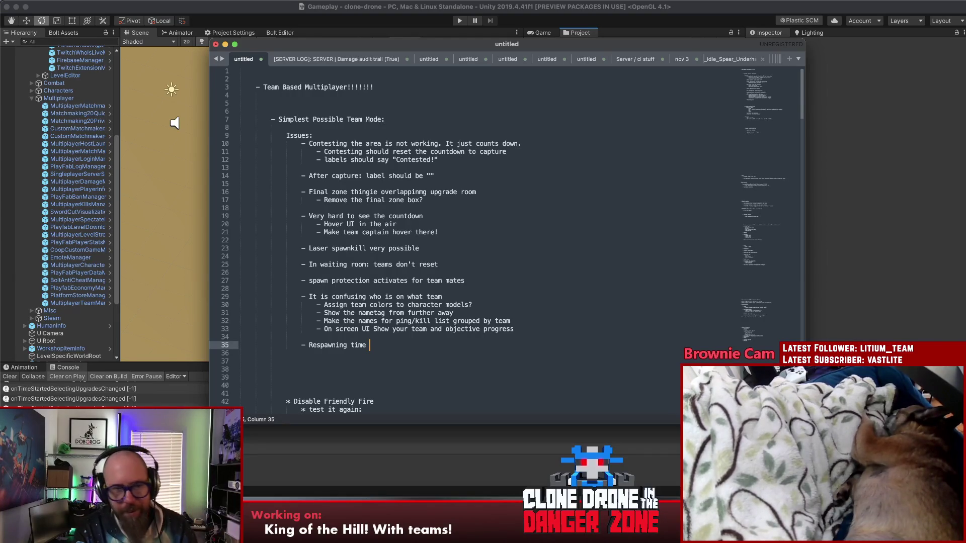
text(is very inconsist)
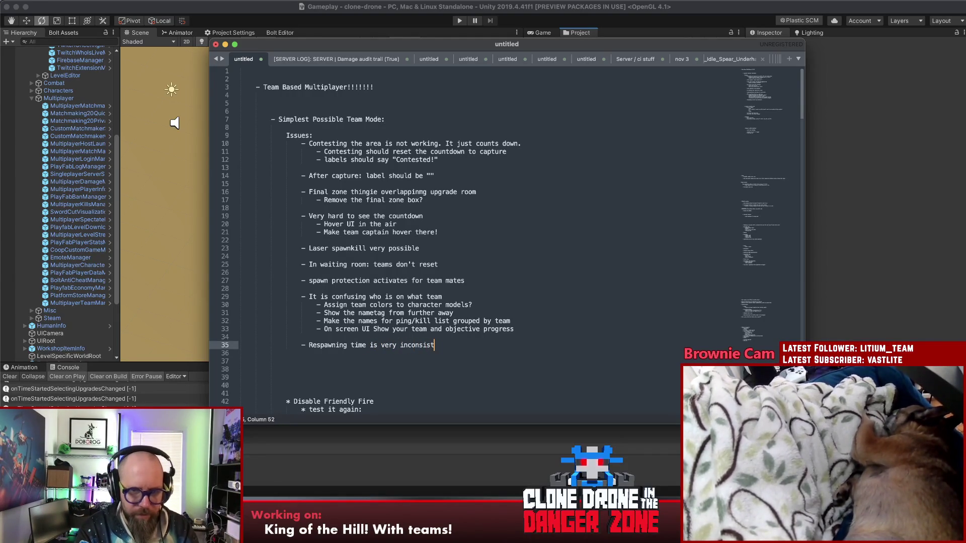
text(ent, make it per character)
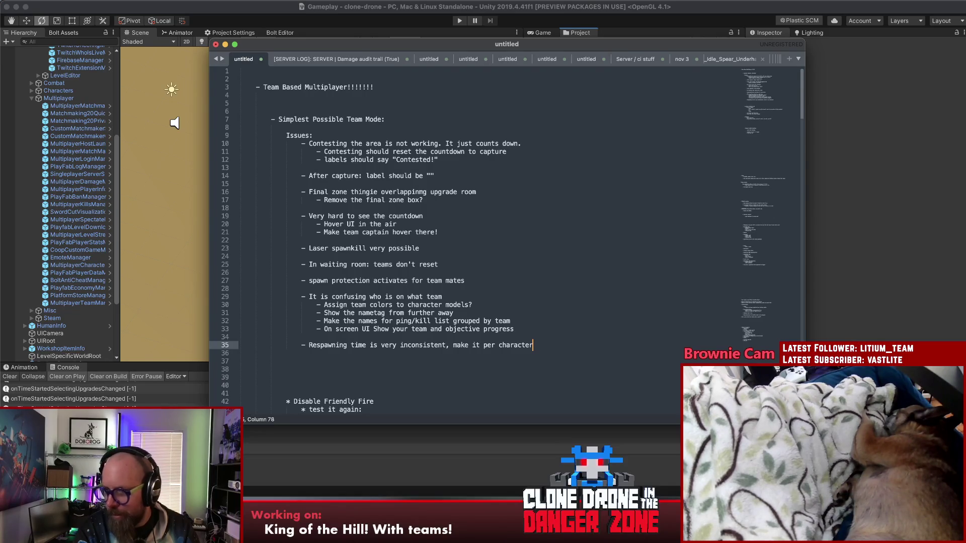
key(Return)
key(Return)
Add 'Mounts: Make immune to your team mates' with the indented sub-point '- Assign them to the team'
text(NM)
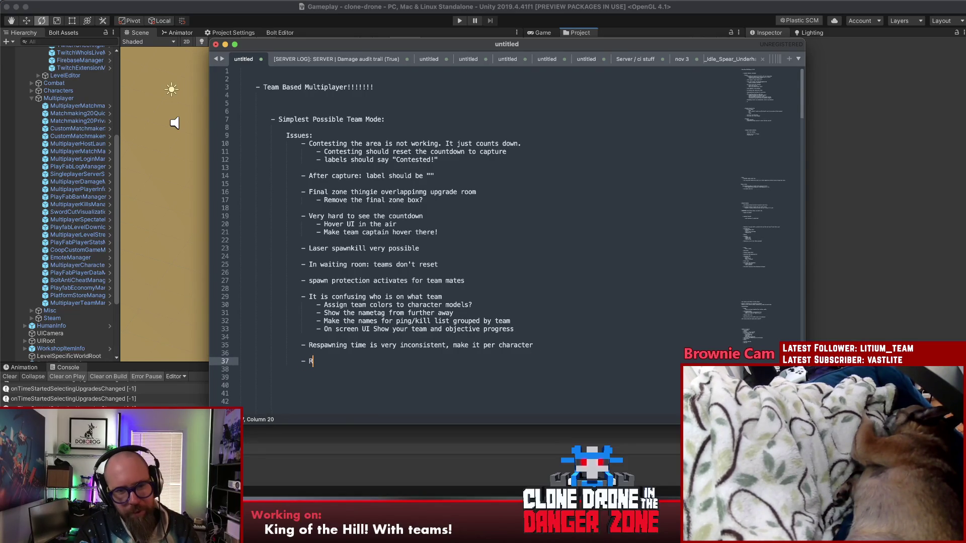
key(BackSpace)
key(BackSpace)
text(NM)
key(BackSpace)
key(BackSpace)
text(Mounts: Make immune )
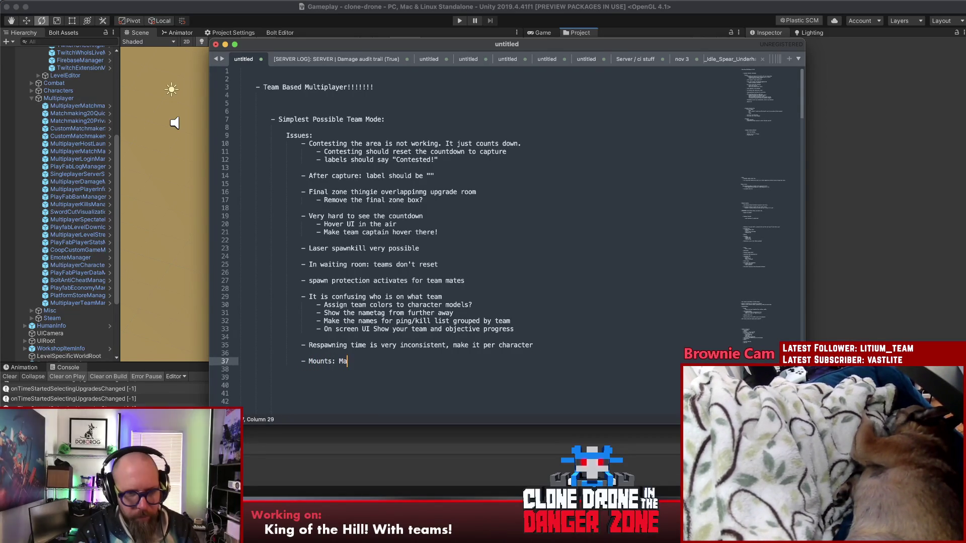
text(to your team mates)
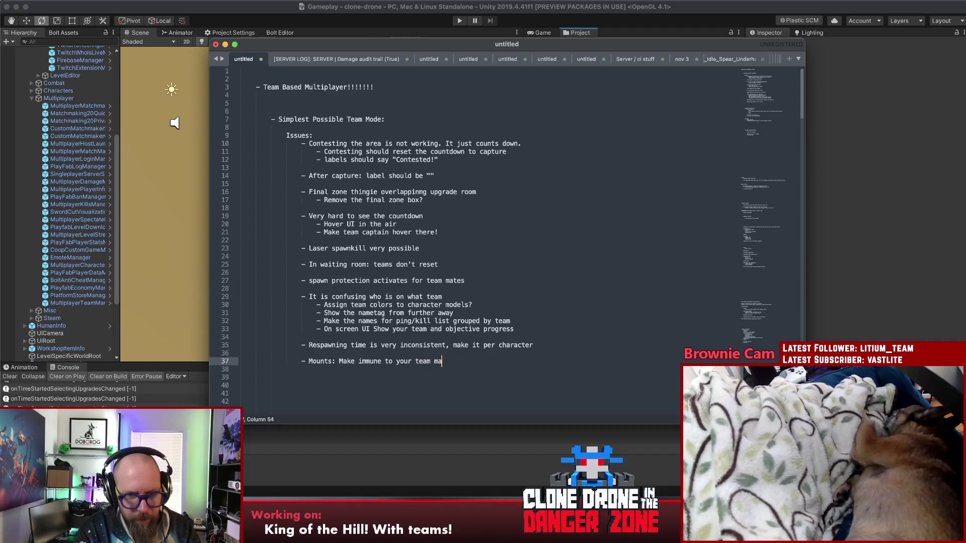
key(Return)
key(Tab)
text(- Assign them to the tea)
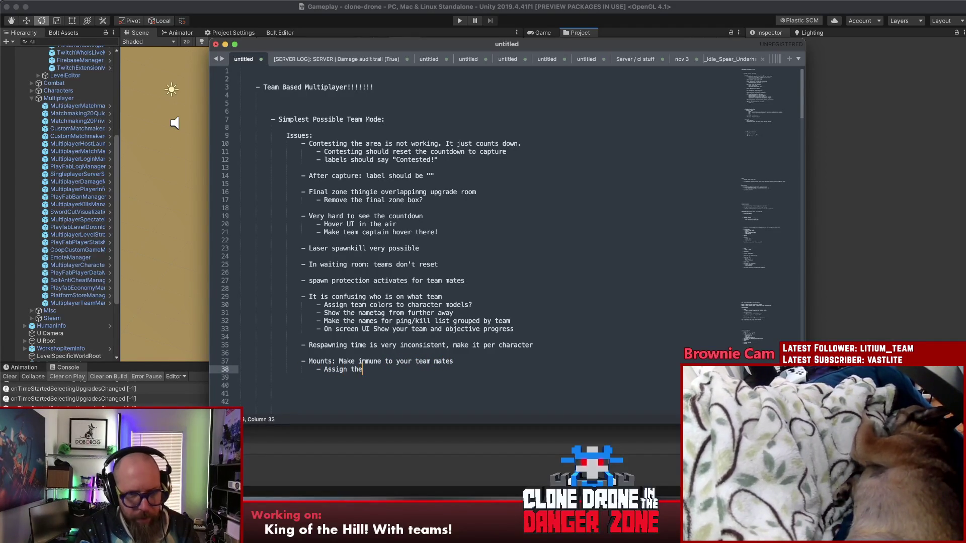
text(m)
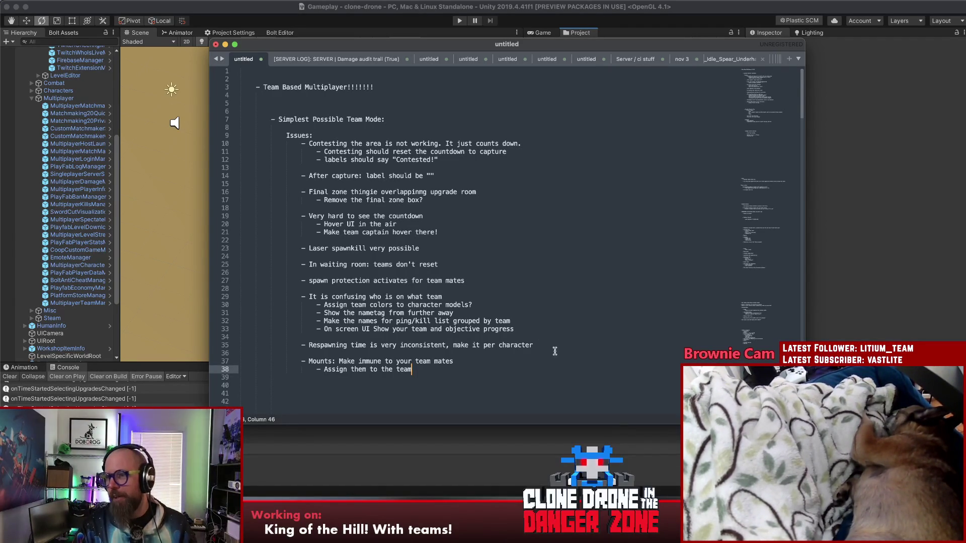
click(557, 313)
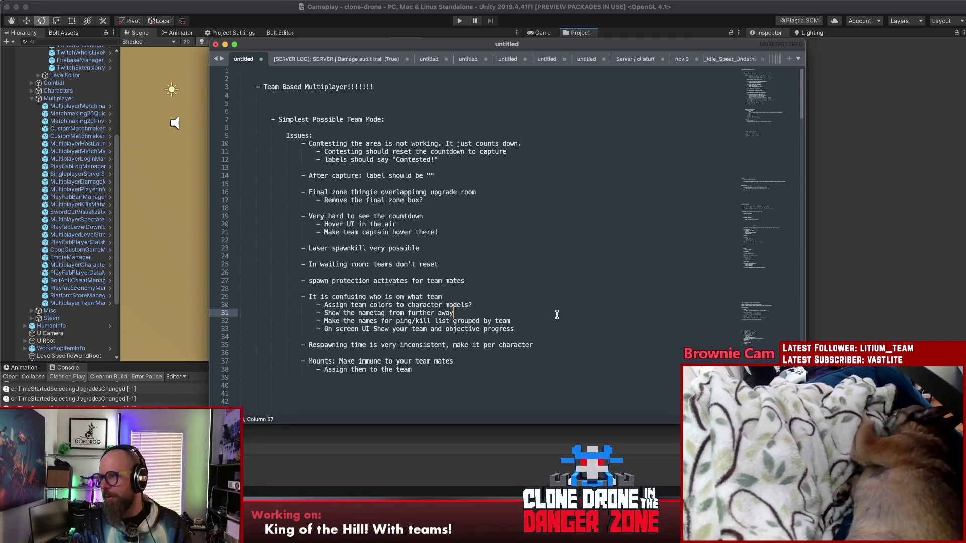
Back in the notes, insert a blank line directly below the 'Issues:' heading
key(super+Tab)
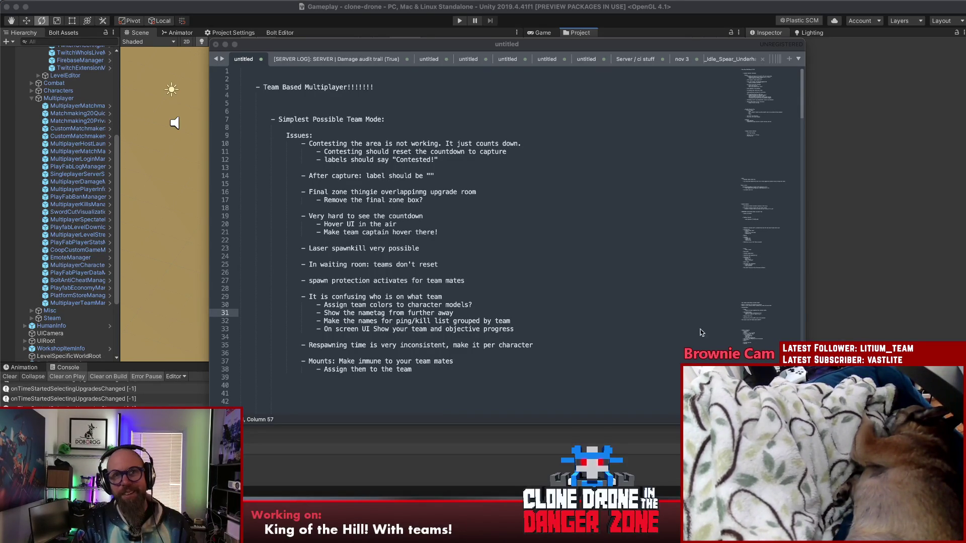
click(554, 337)
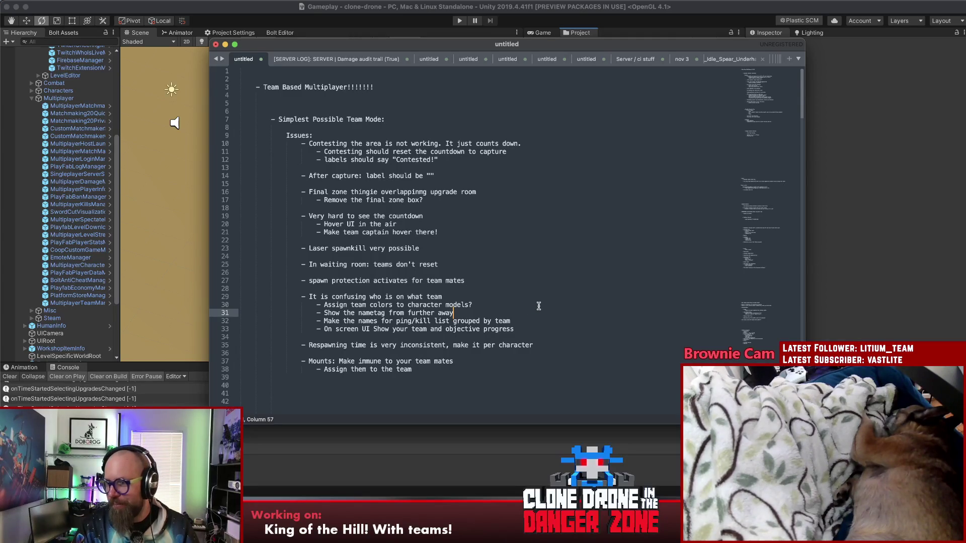
click(536, 344)
scroll(536, 362, down, 2)
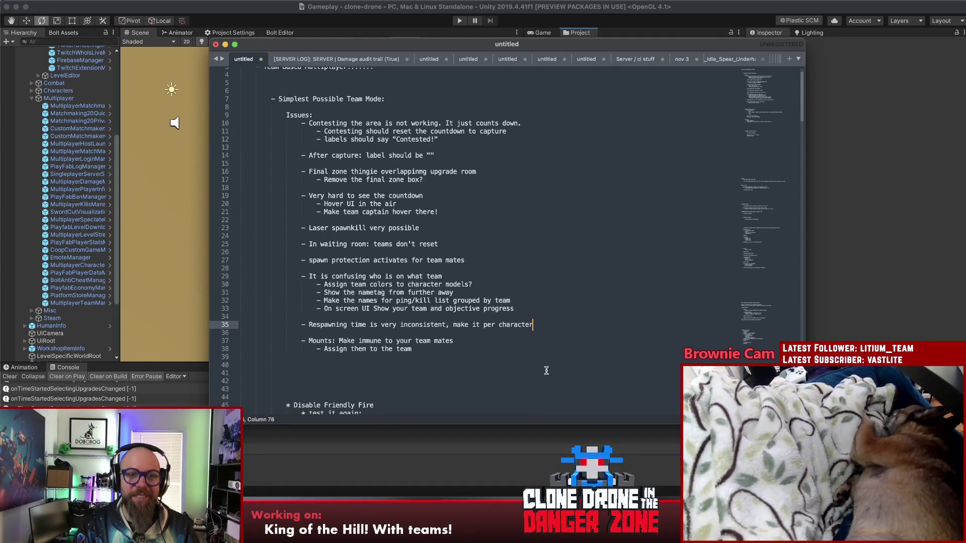
scroll(573, 370, down, 1)
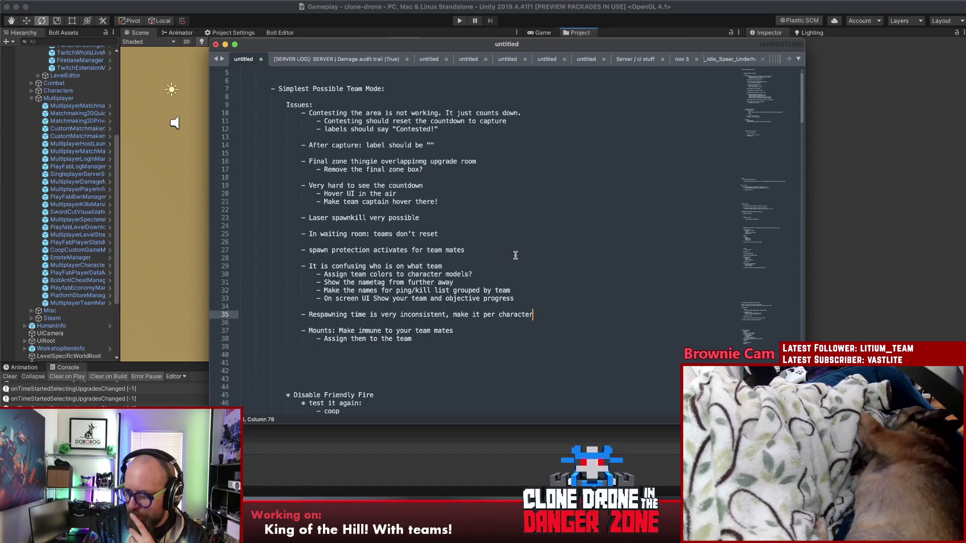
click(482, 258)
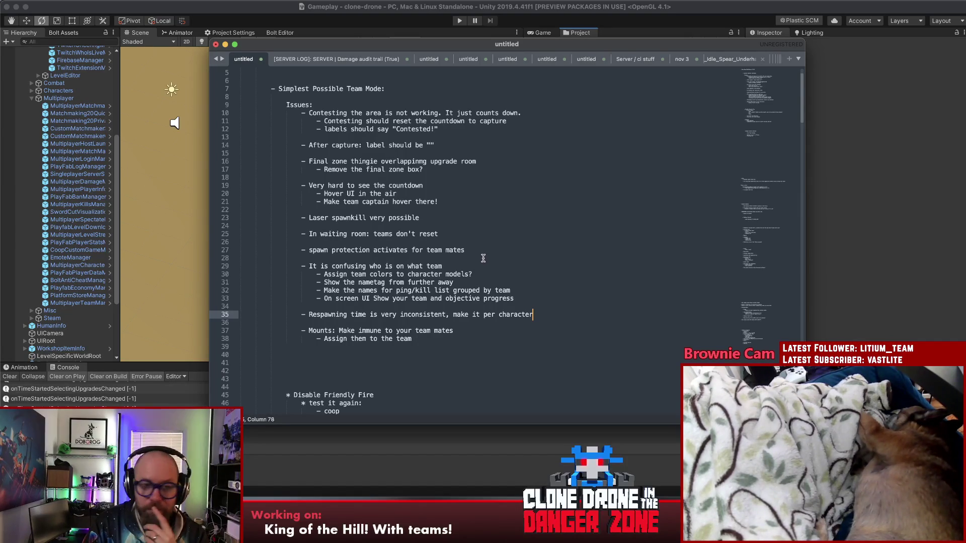
click(505, 242)
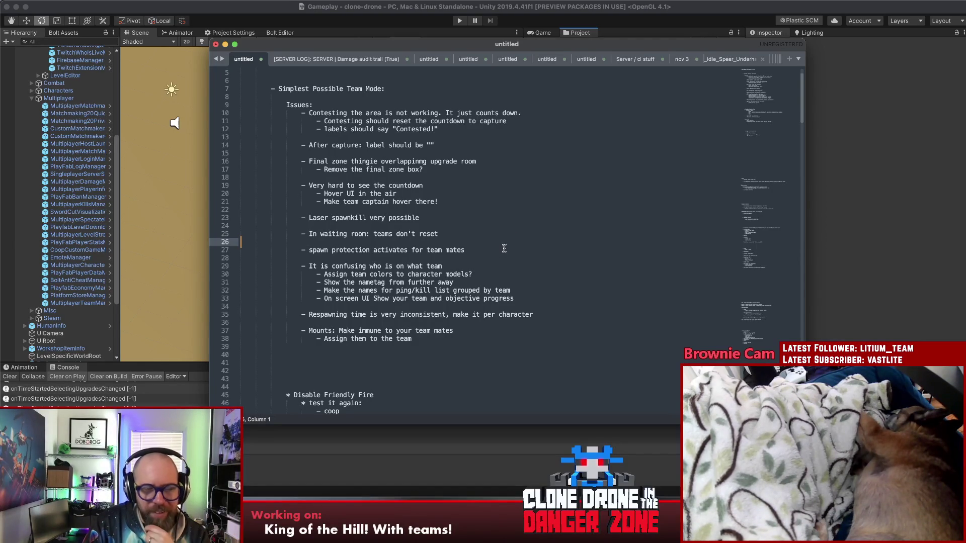
click(356, 106)
key(Return)
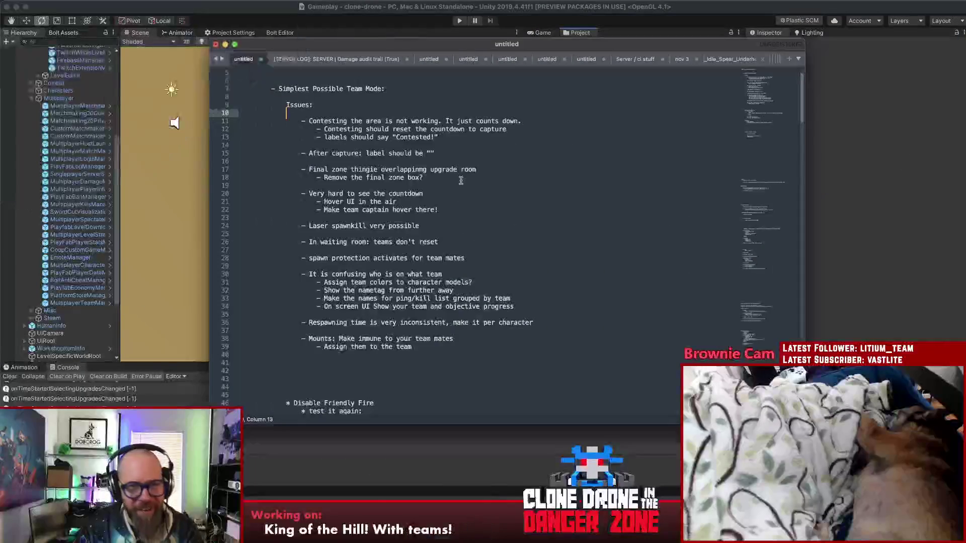
Below the final zone box fix, begin the issue '- Play countdown sounds when capturing…'
click(460, 178)
key(Return)
key(Return)
text(- Play countdf)
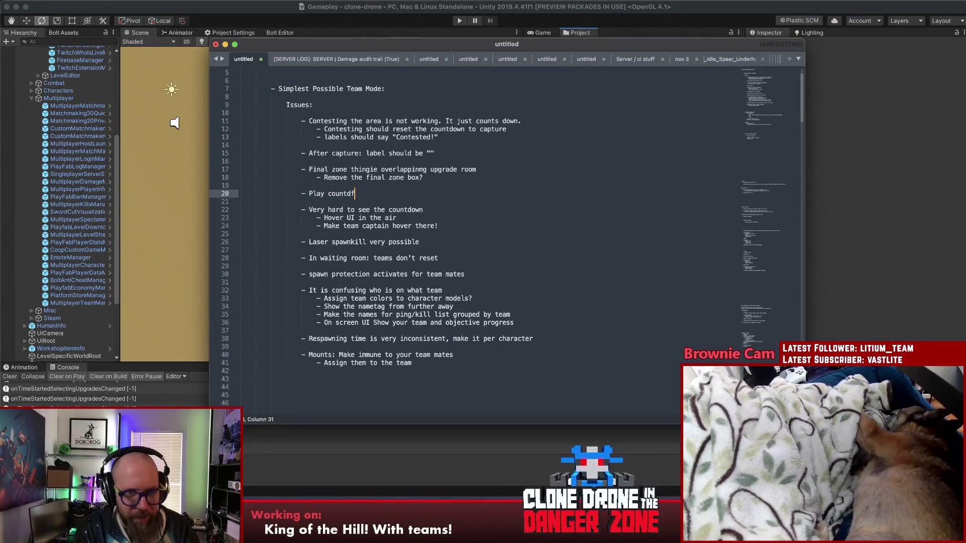
key(BackSpace)
text(own sounds)
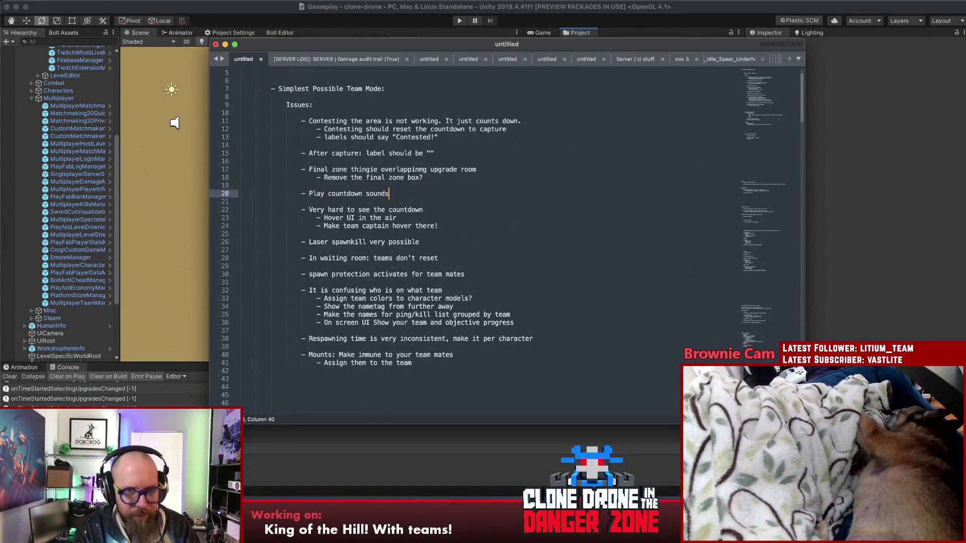
text( when capturing t)
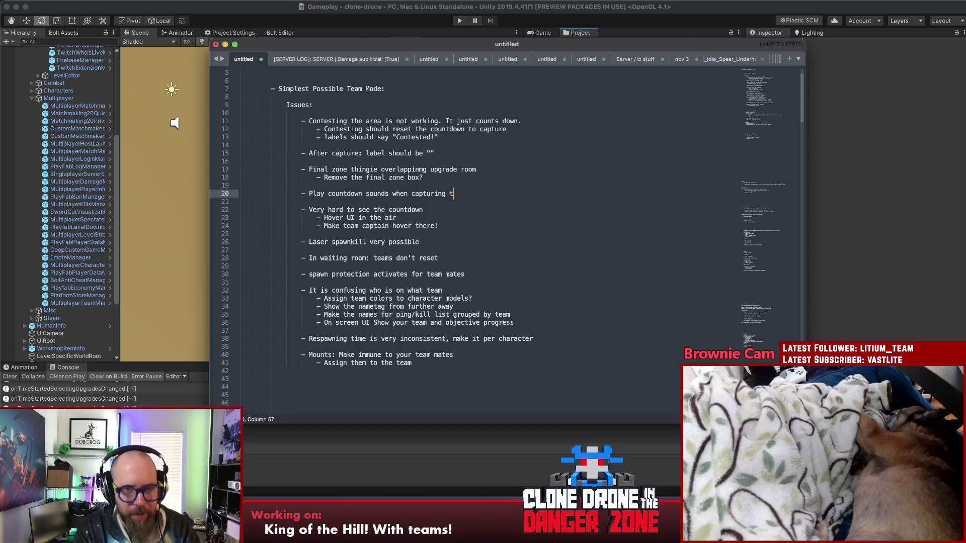